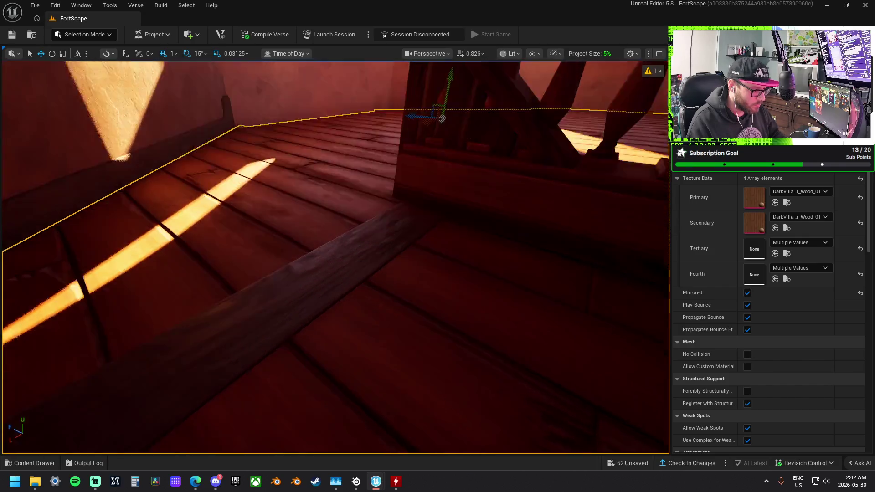
Select the floor piece beside the stairwell and frame it to look down into the opening
key(f)
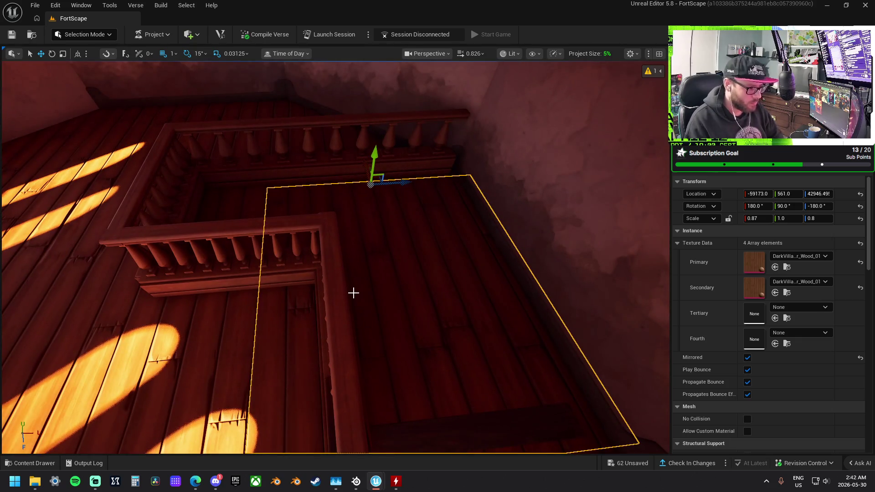
mouse_move(353, 292)
mouse_down()
mouse_move(367, 291)
mouse_move(357, 297)
mouse_move(360, 286)
mouse_up()
click(359, 287)
key(f)
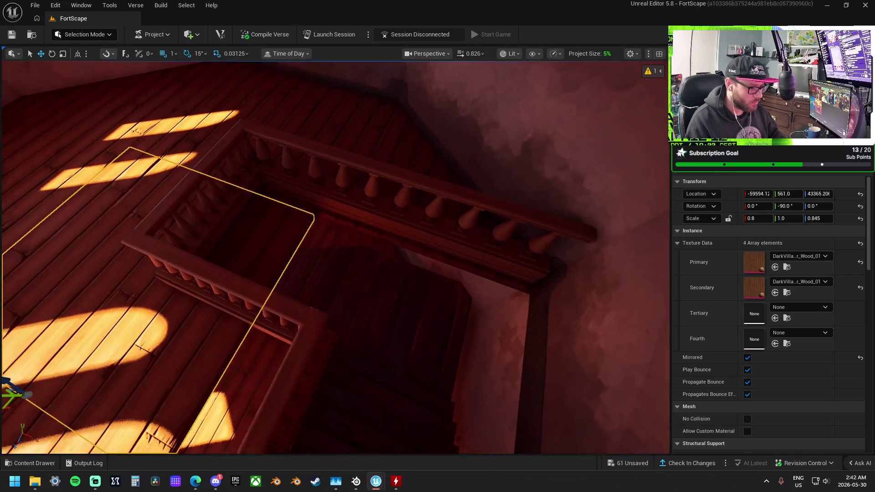
Raise the balcony railing and lengthen it along its long side to fit the opening edge
click(334, 207)
mouse_move(388, 207)
mouse_down()
mouse_move(438, 192)
mouse_move(419, 188)
mouse_up()
drag(241, 170, 242, 171)
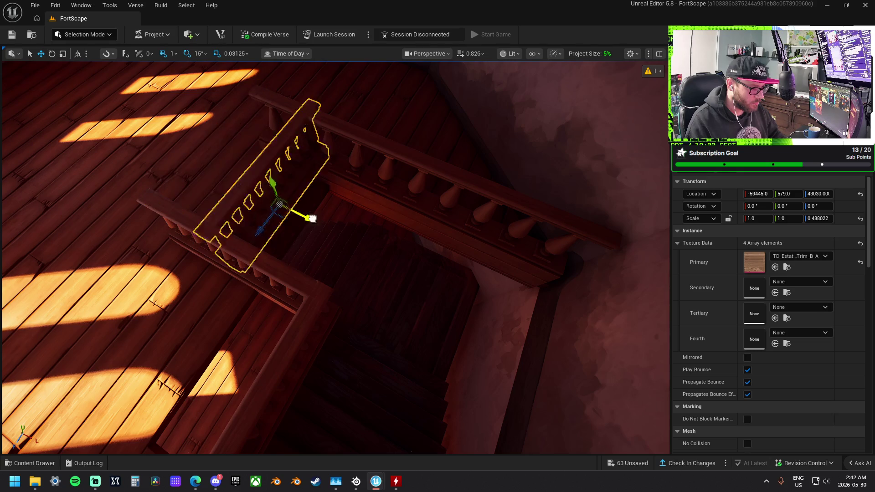
mouse_move(332, 233)
mouse_down()
mouse_move(351, 211)
mouse_move(361, 231)
mouse_up()
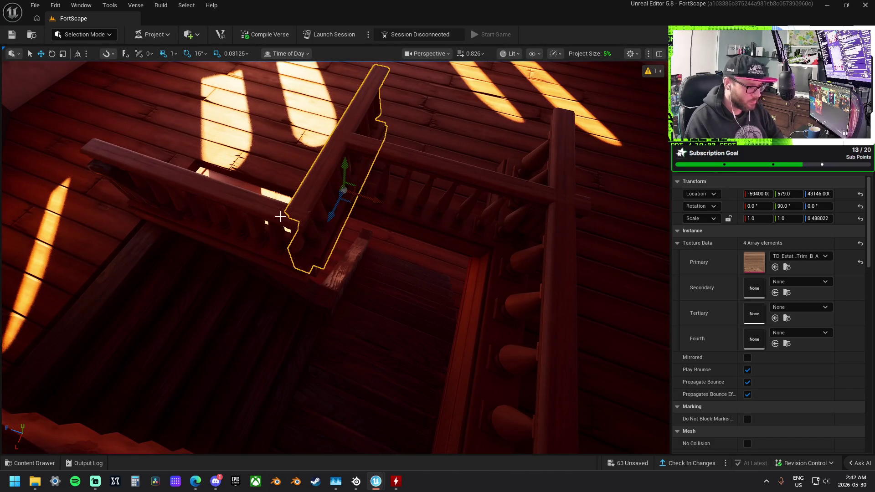
key(ctrl+z)
key(ctrl+z)
key(ctrl+z)
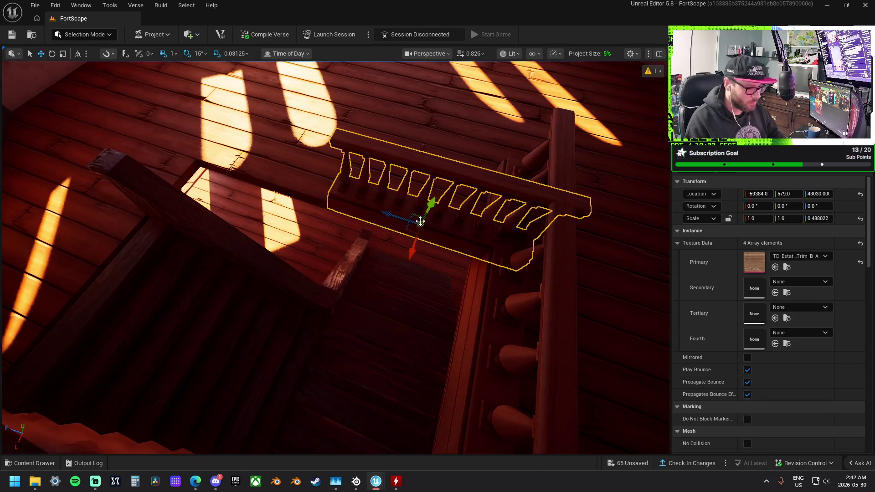
drag(421, 221, 426, 211)
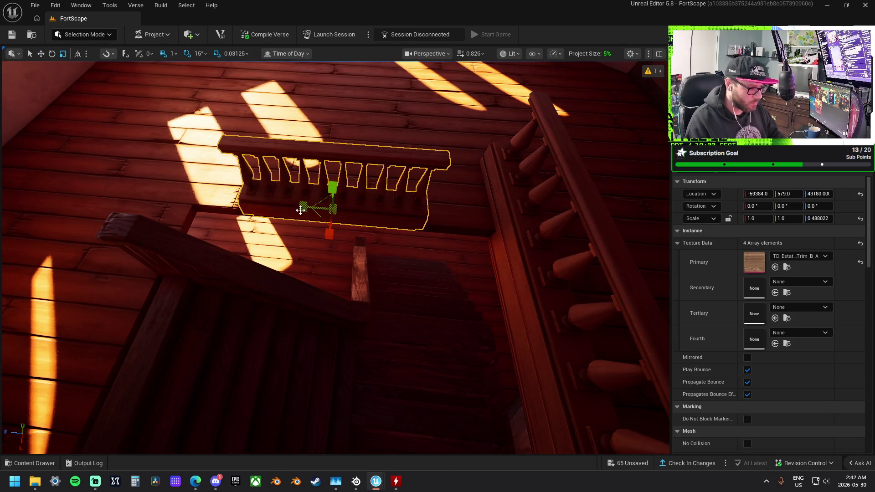
drag(334, 209, 333, 191)
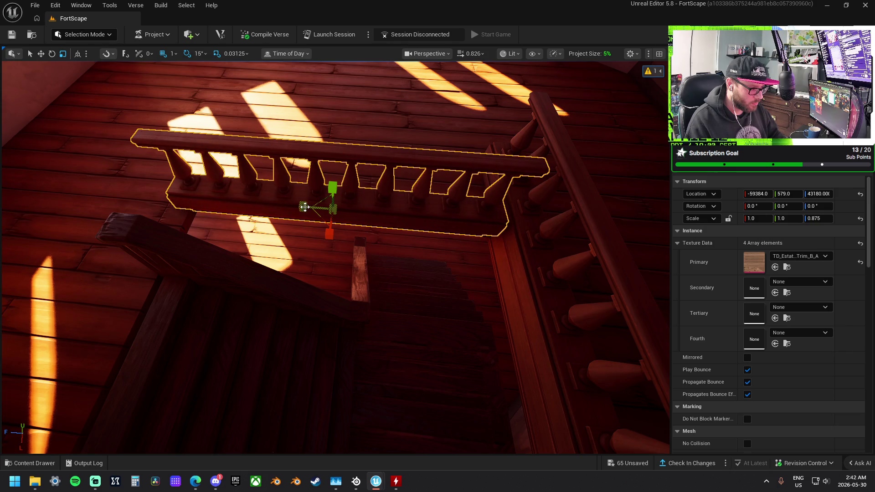
mouse_move(308, 208)
mouse_down()
mouse_move(316, 207)
mouse_move(308, 217)
mouse_move(384, 226)
mouse_move(362, 222)
mouse_up()
Select the back horizontal railing along the far edge for resizing
key(r)
click(316, 211)
key(w)
key(r)
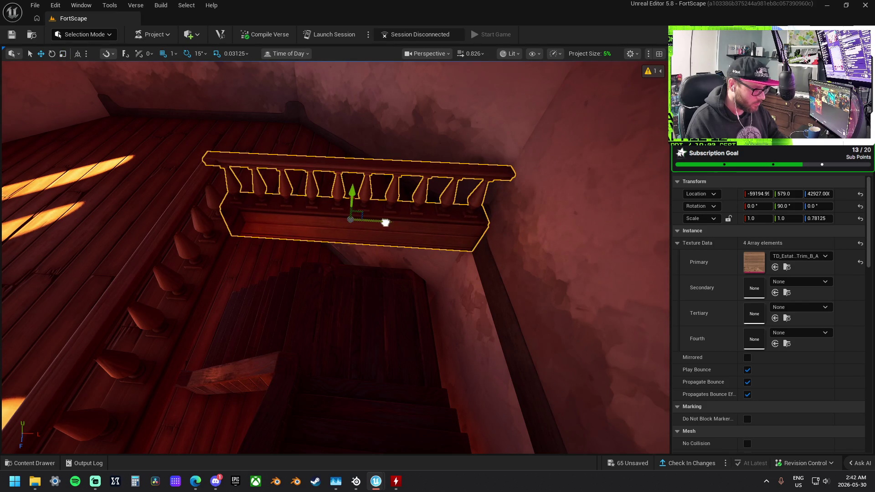
Select the wooden staircase and move it up and along X under the stairwell opening
mouse_move(386, 222)
mouse_down()
mouse_move(319, 237)
mouse_move(374, 214)
mouse_up()
drag(251, 217, 406, 229)
click(408, 233)
key(f)
drag(412, 269, 417, 272)
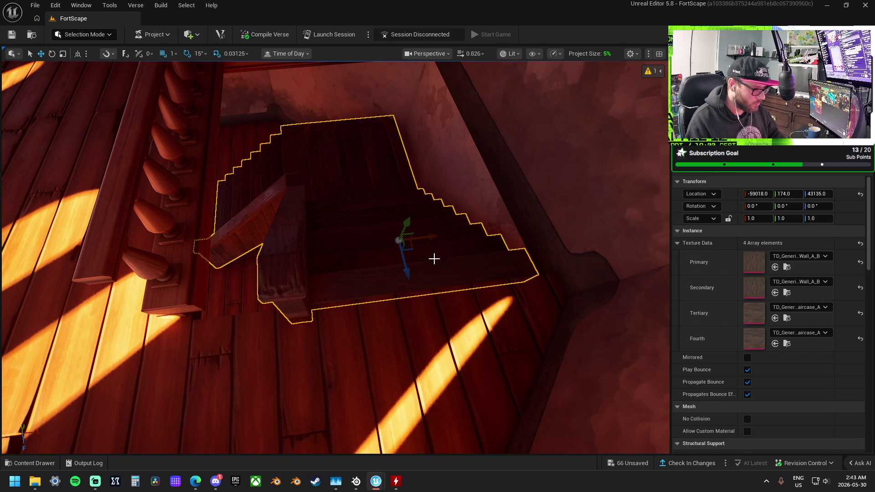
drag(439, 233, 450, 236)
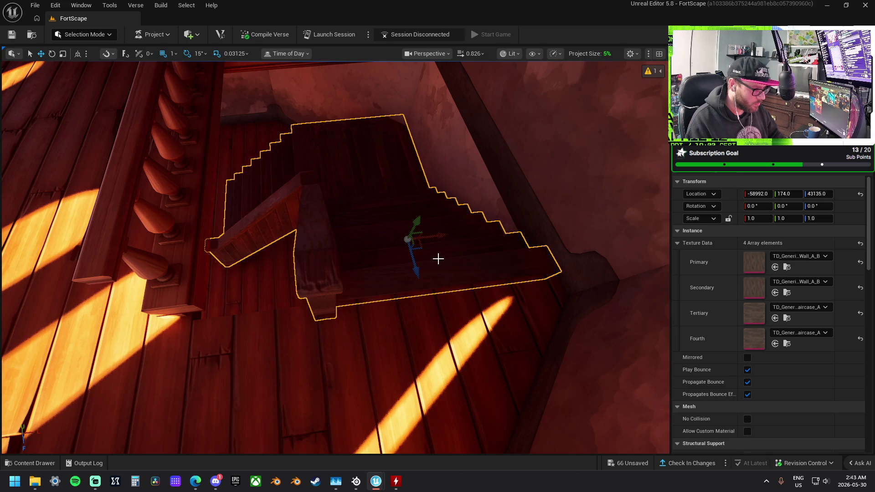
drag(420, 270, 428, 275)
mouse_move(444, 239)
mouse_down()
mouse_move(397, 235)
mouse_move(392, 292)
mouse_move(410, 281)
mouse_move(418, 237)
mouse_up()
mouse_move(410, 269)
mouse_down()
mouse_move(455, 279)
mouse_move(415, 305)
mouse_move(399, 287)
mouse_move(402, 324)
mouse_up()
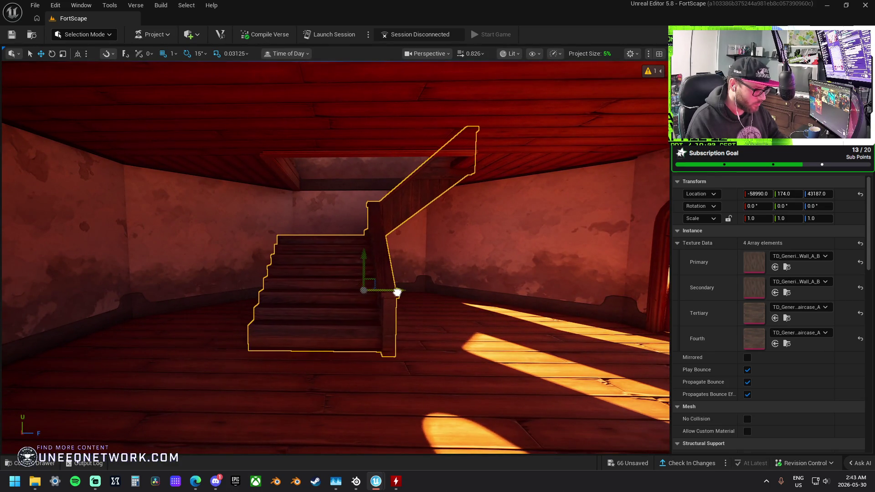
Check the staircase from above and below and scale it narrower to 0.9375, 1.0, 0.90625
mouse_move(398, 292)
mouse_down()
mouse_move(376, 335)
mouse_move(566, 260)
mouse_up()
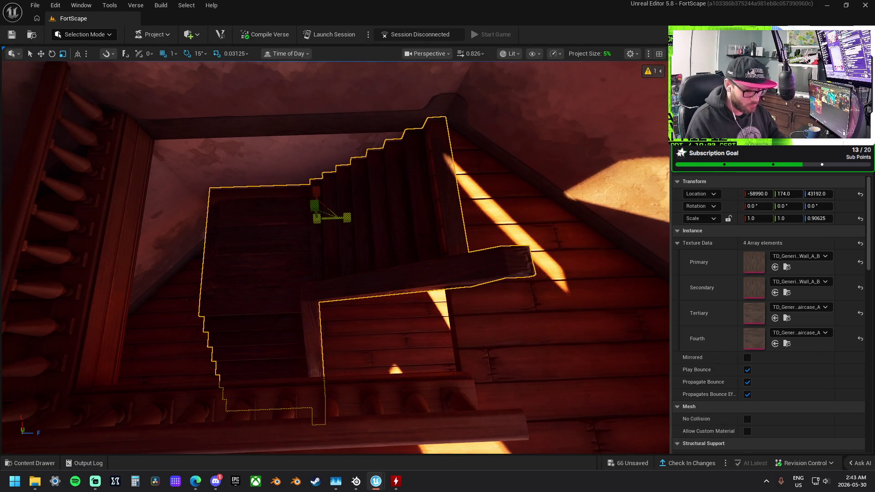
mouse_move(347, 217)
mouse_down()
mouse_move(329, 247)
mouse_move(310, 219)
mouse_move(273, 214)
mouse_move(470, 270)
mouse_up()
mouse_move(498, 367)
mouse_down()
mouse_move(456, 347)
mouse_move(392, 273)
mouse_move(347, 255)
mouse_move(496, 341)
mouse_up()
key(w)
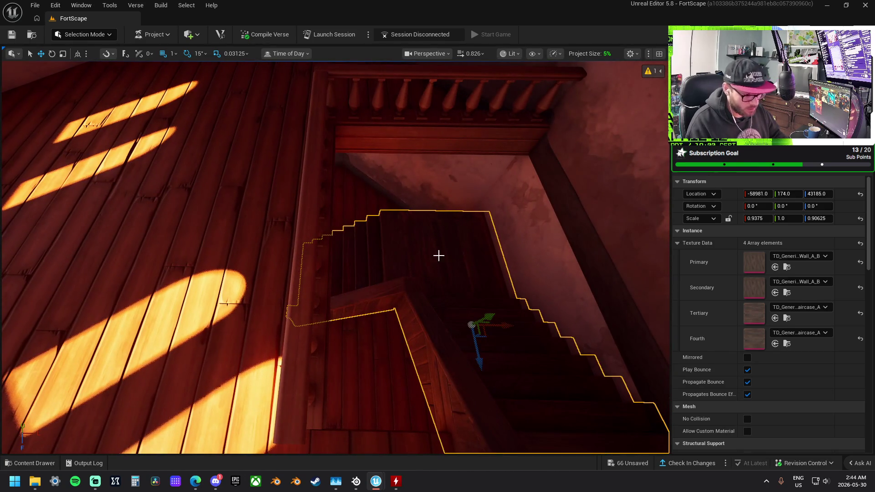
Browse to the staircase's blockout stairs asset and drop a mirrored copy beside the existing stairs
right_click(438, 254)
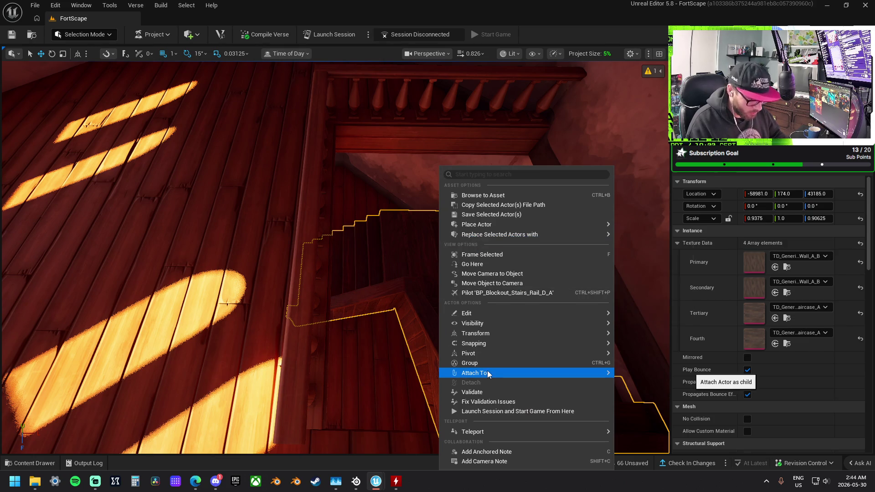
mouse_move(491, 343)
click(487, 195)
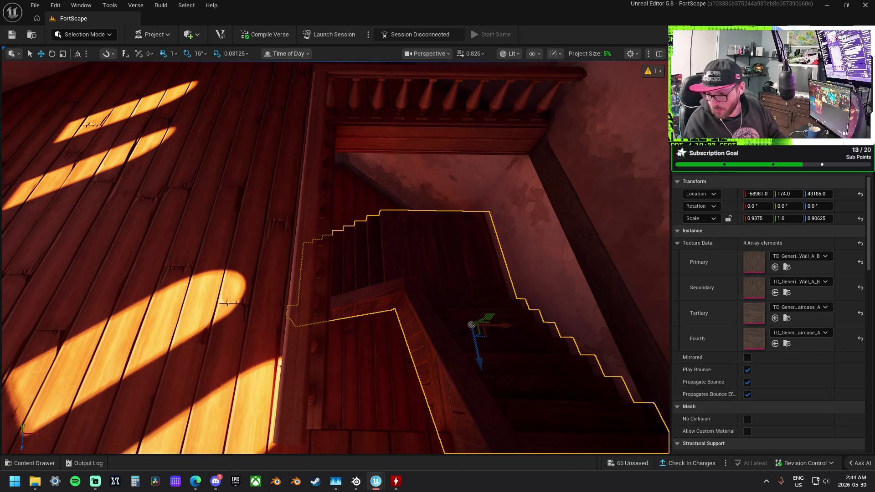
mouse_move(745, 283)
mouse_down()
mouse_move(360, 358)
mouse_move(382, 341)
mouse_up()
Undo the extra block, rotate the plaster stair -90°, unmirror it, and move it to Y 174
key(ctrl+z)
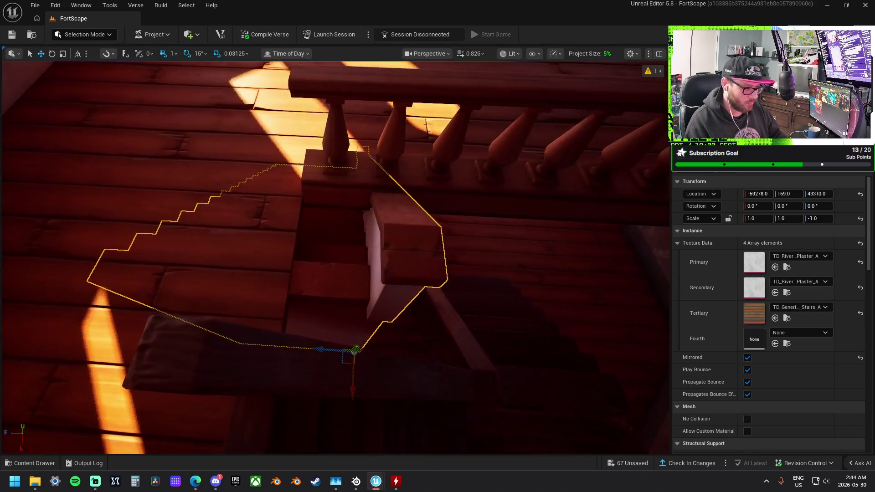
key(e)
drag(334, 387, 274, 305)
click(747, 357)
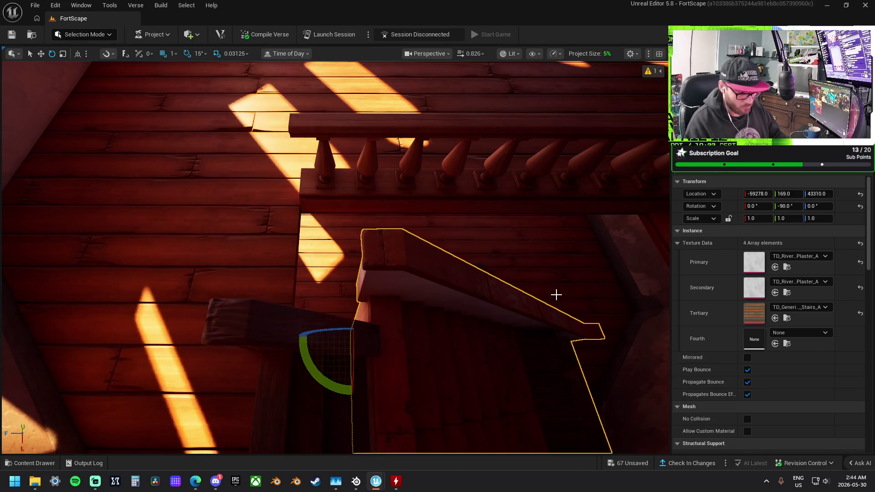
key(w)
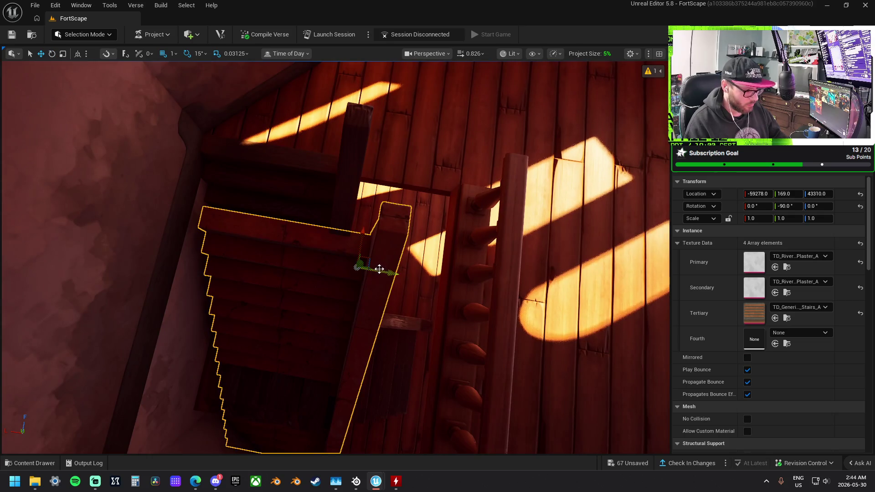
drag(371, 259, 409, 235)
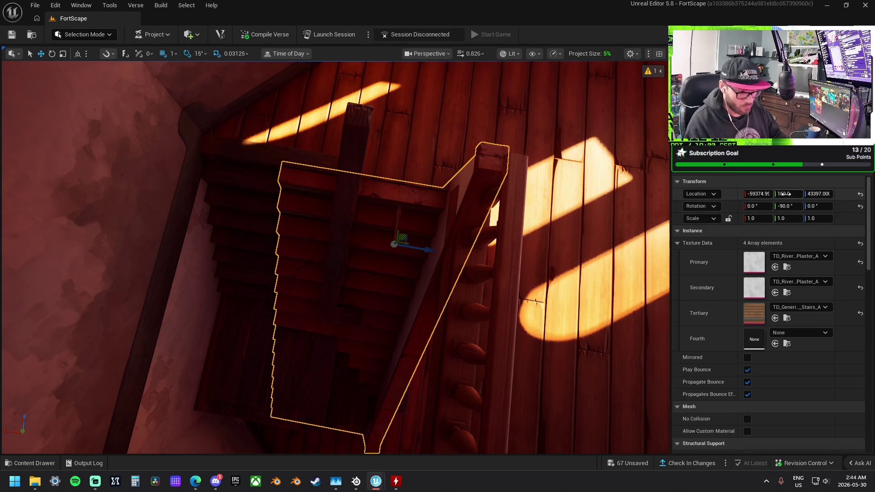
drag(789, 193, 793, 194)
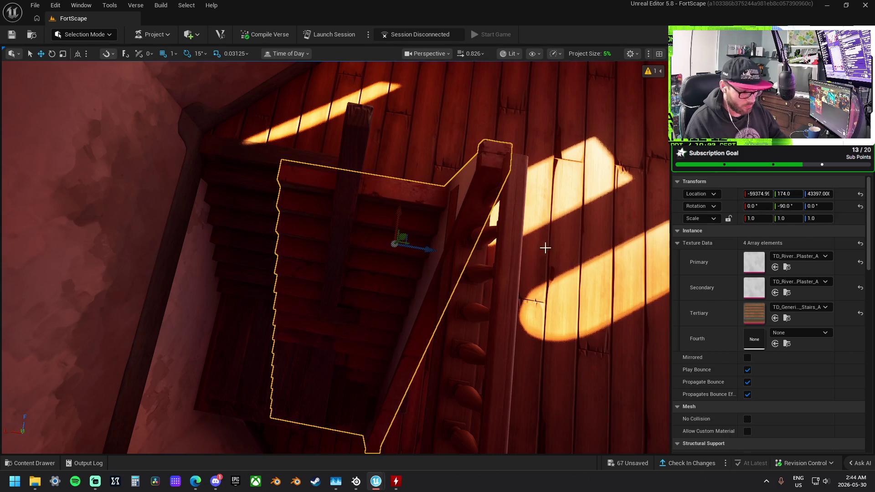
Resize the plaster stair to 0.875, 1.0, 1.53125, review it, then delete it
click(316, 388)
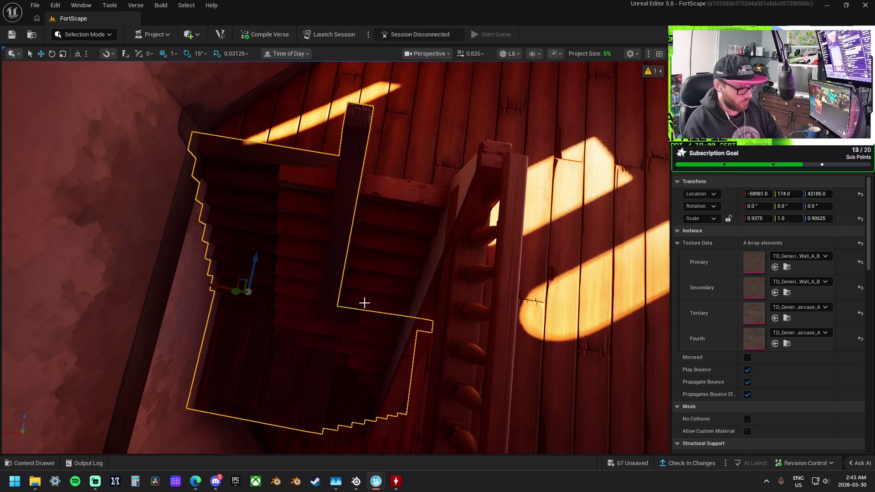
click(363, 271)
key(f)
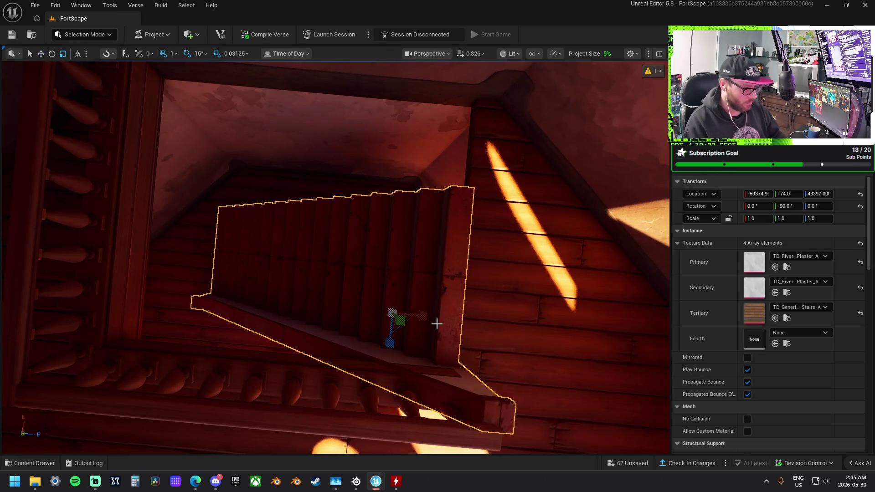
drag(426, 315, 410, 315)
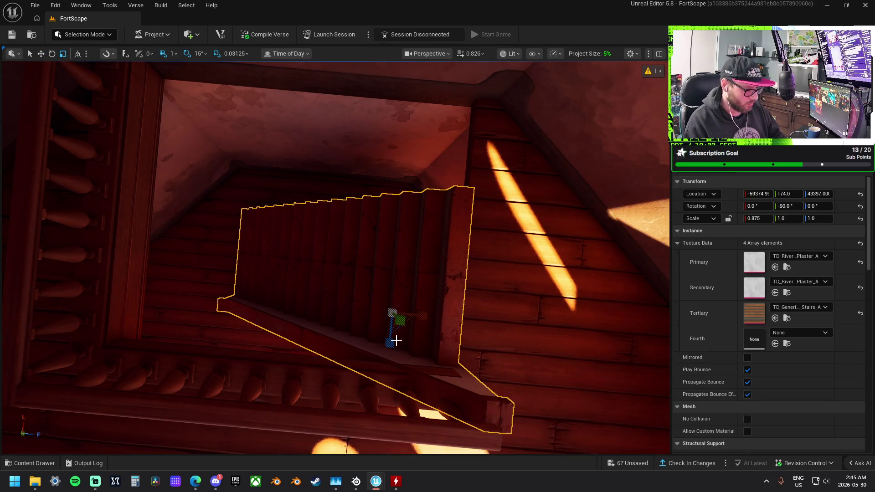
drag(390, 342, 391, 315)
key(f)
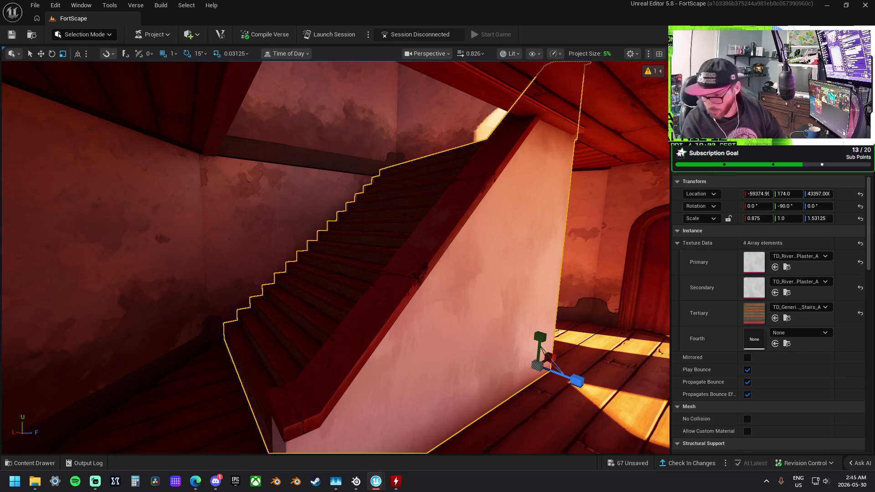
key(Delete)
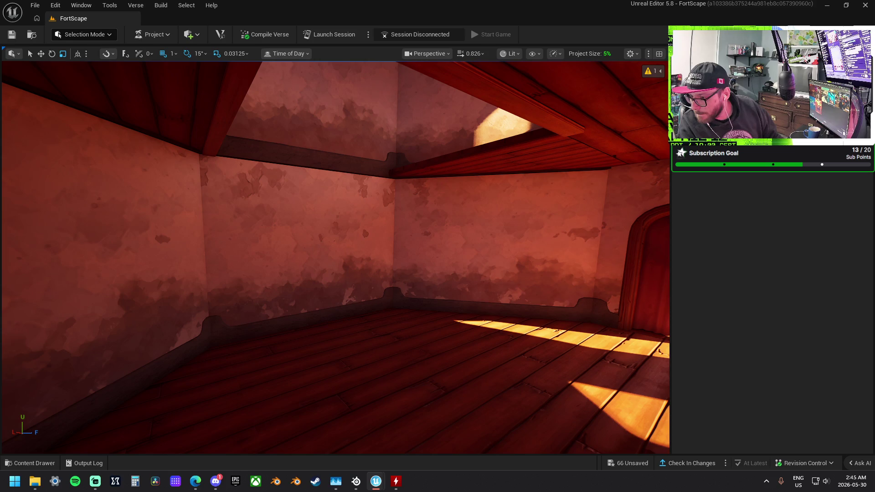
Drop the wooden staircase asset into the room, rotate it -90°, and move it to Y 175, Z 43401
mouse_move(611, 321)
mouse_down()
mouse_move(332, 307)
mouse_move(371, 357)
mouse_move(444, 317)
mouse_move(103, 336)
mouse_move(711, 340)
mouse_up()
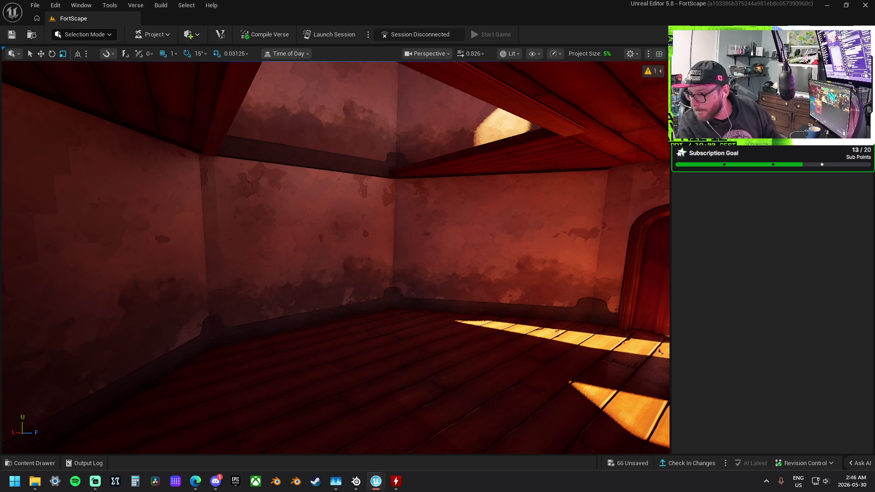
mouse_move(861, 236)
mouse_down()
mouse_move(365, 319)
mouse_move(358, 336)
mouse_move(390, 308)
mouse_move(464, 288)
mouse_up()
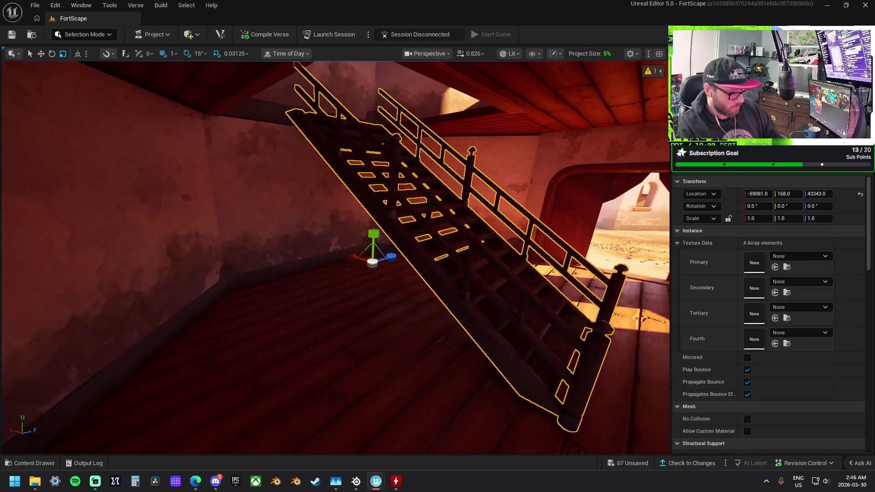
key(e)
mouse_move(389, 277)
mouse_down()
mouse_move(412, 253)
mouse_move(438, 275)
mouse_move(433, 287)
mouse_up()
key(w)
mouse_move(396, 267)
mouse_down()
mouse_move(469, 272)
mouse_move(467, 264)
mouse_move(456, 300)
mouse_move(473, 289)
mouse_up()
mouse_move(433, 405)
mouse_down()
mouse_move(383, 387)
mouse_move(400, 403)
mouse_up()
Position the staircase at Location Y 183
key(f)
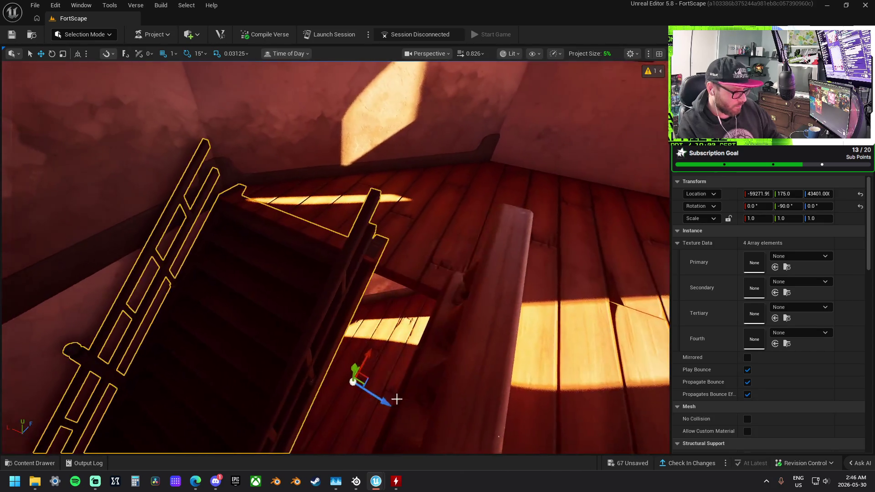
drag(355, 368, 354, 366)
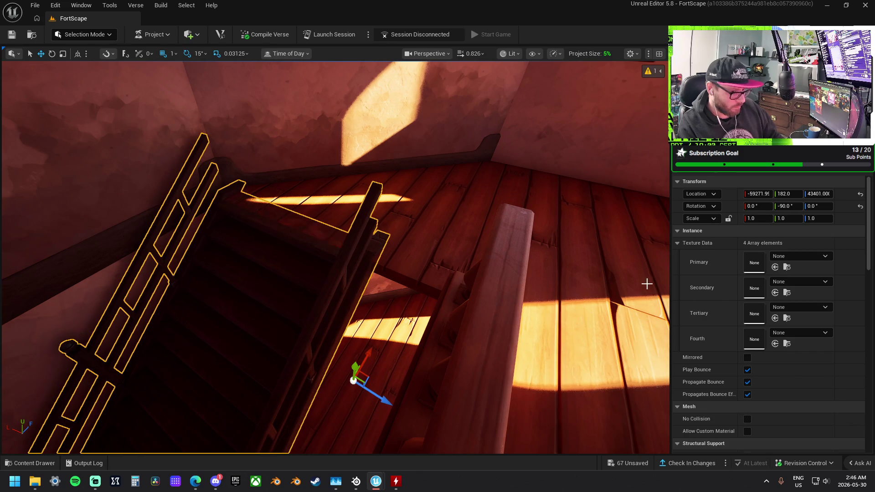
click(786, 194)
text(185)
key(Return)
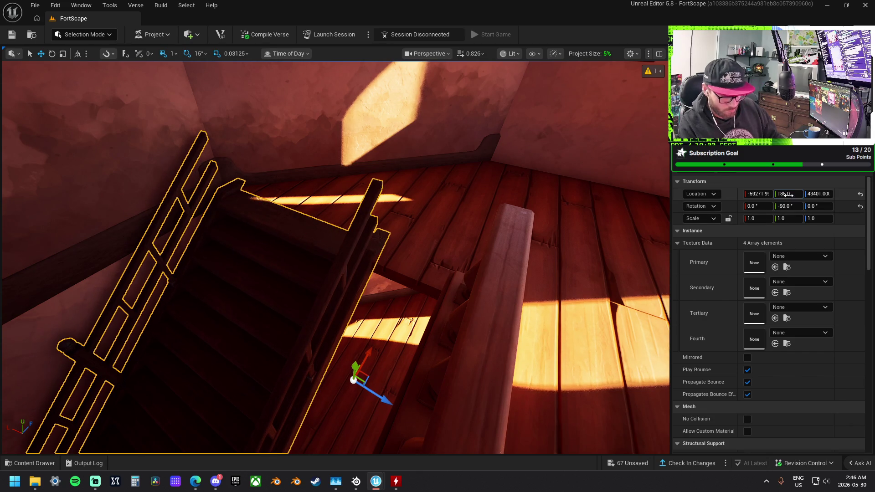
click(786, 194)
text(184)
key(Return)
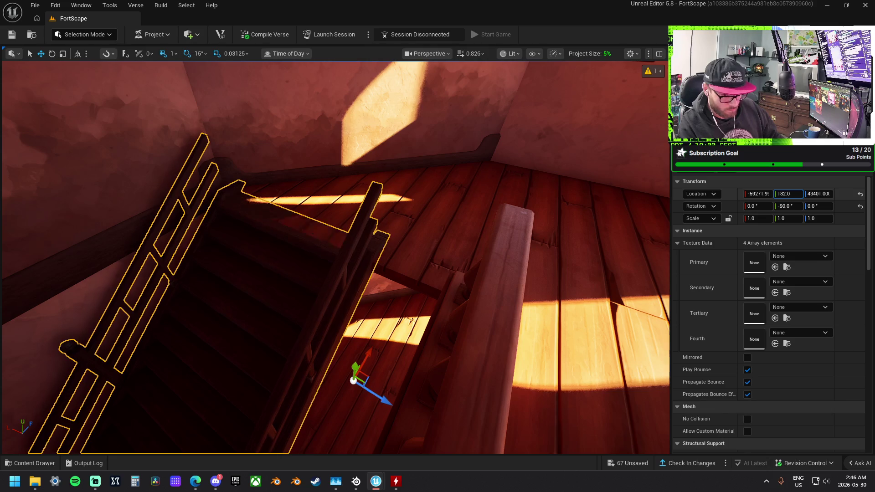
text(183)
key(Return)
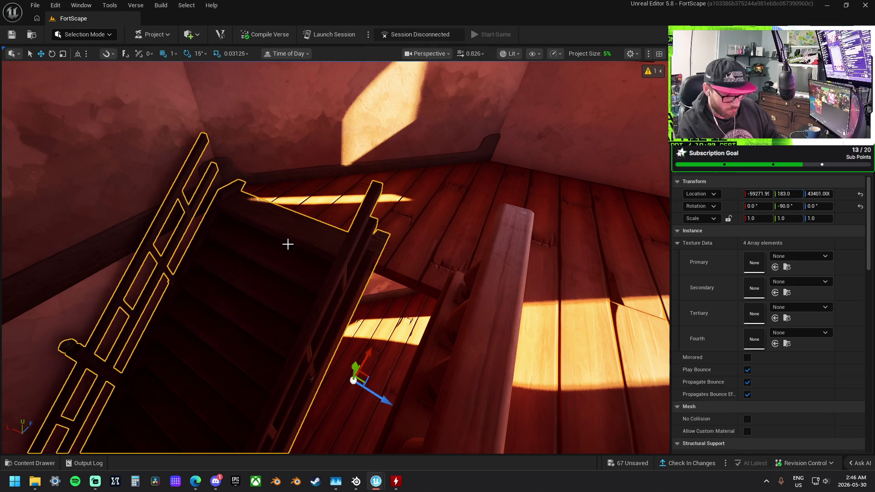
key(f)
Scale the staircase to 0.875, 1.0, 1.4375 so it reaches the stairwell
drag(330, 232, 325, 234)
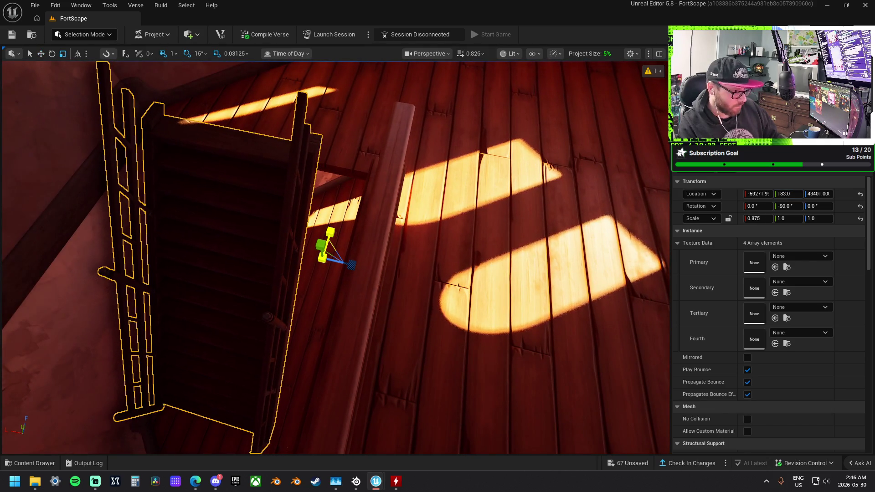
mouse_move(353, 266)
mouse_down()
mouse_move(382, 276)
mouse_move(346, 273)
mouse_move(319, 291)
mouse_up()
key(w)
key(r)
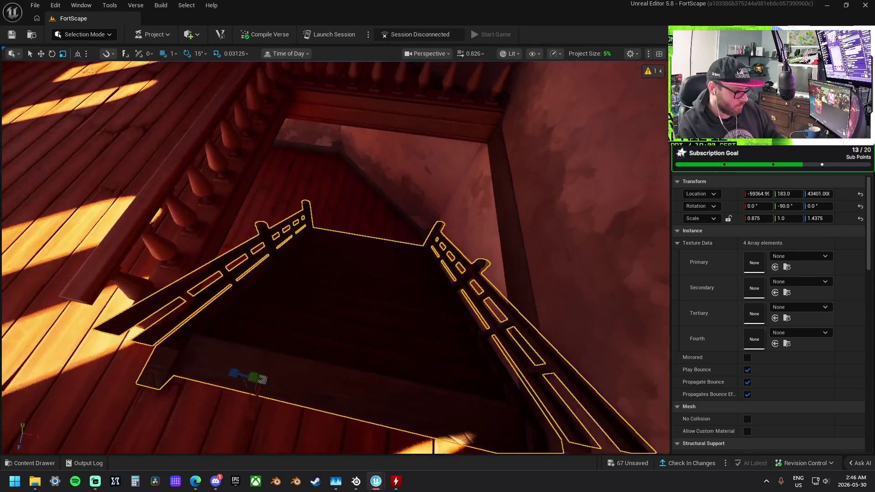
Select both railing trims of the staircase mesh together
click(729, 91)
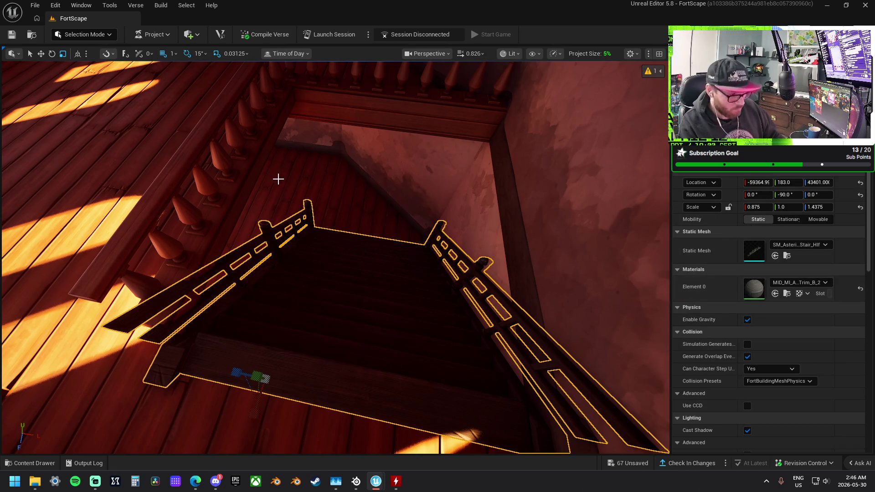
click(220, 149)
ctrl+click(396, 99)
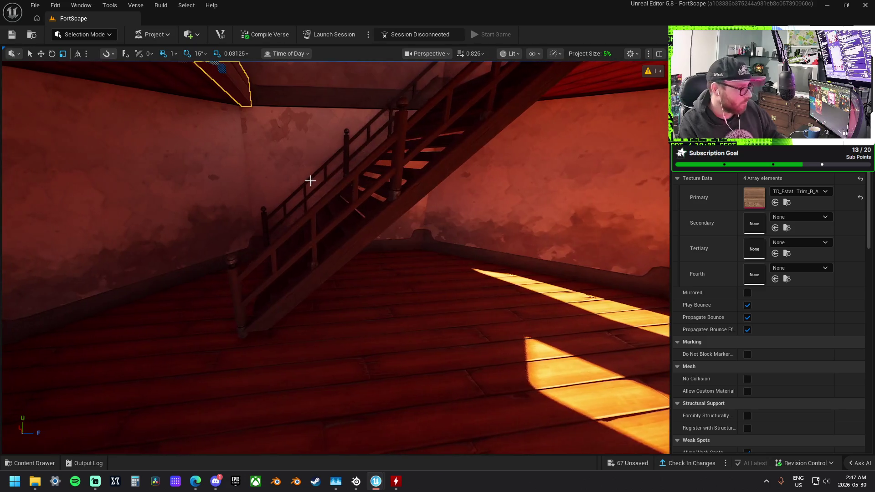
Delete the stray roof beam and fly up to look down over the riverside desert town
drag(311, 179, 205, 187)
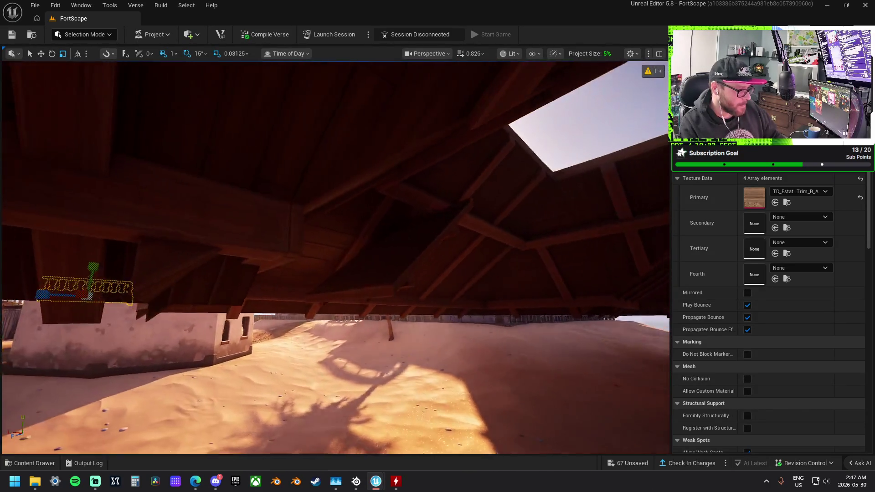
click(365, 319)
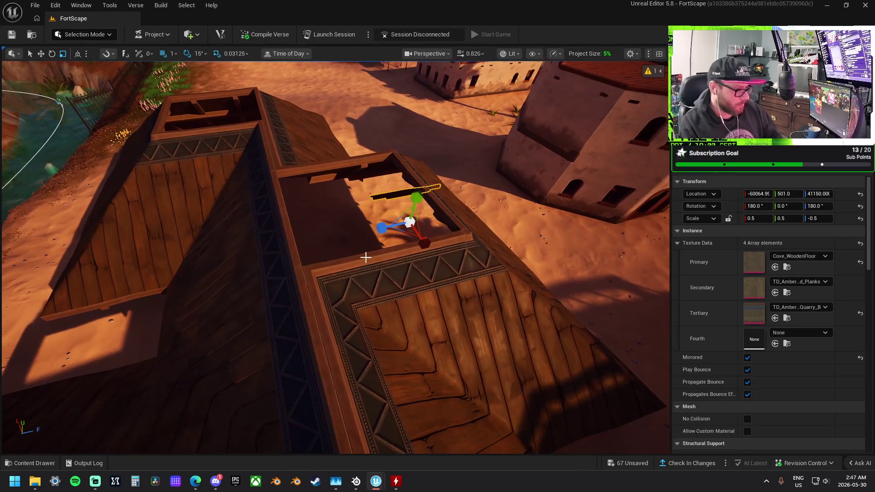
key(Delete)
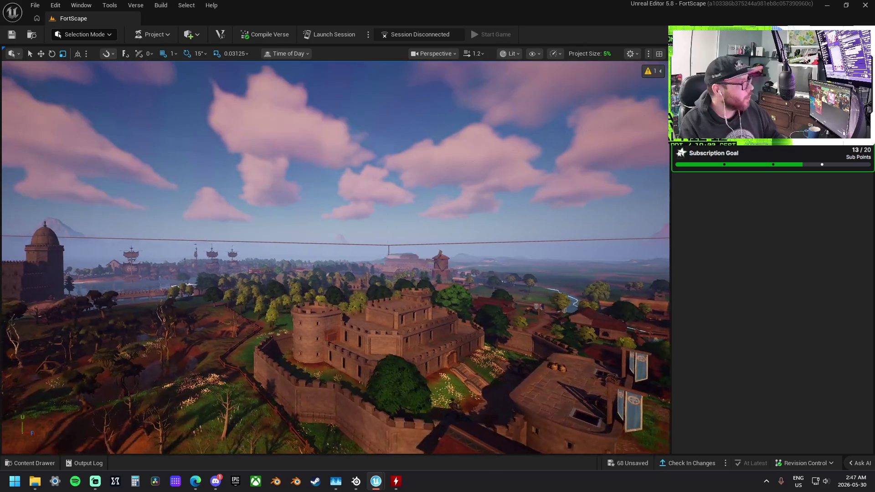
scroll(336, 257, up, 3)
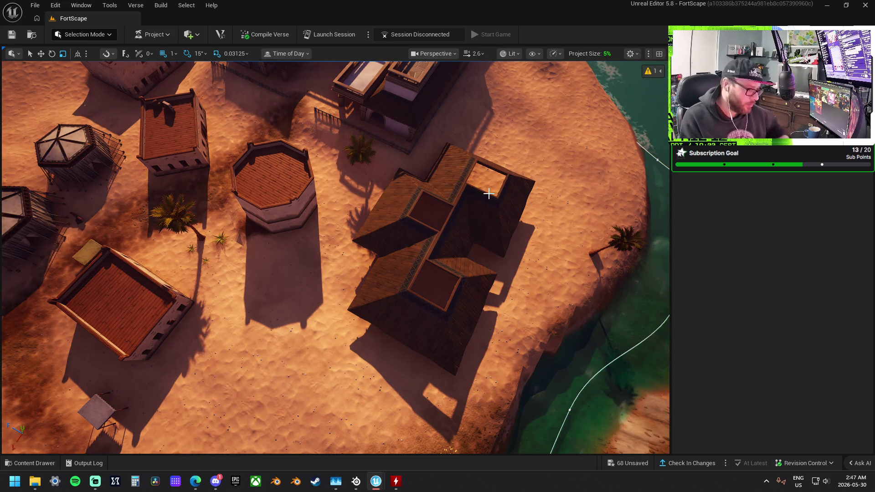
drag(450, 197, 461, 198)
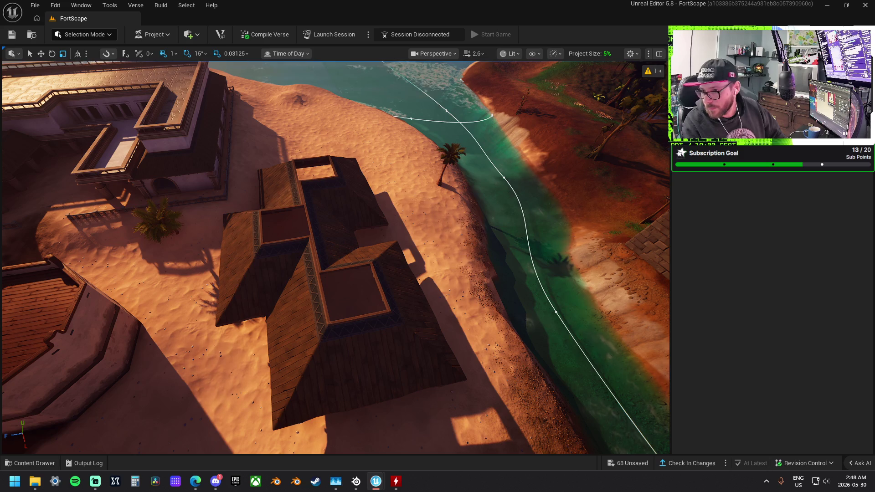
Drop the 13 Chunk meshes beside the river and clear the selection afterward
drag(364, 230, 404, 222)
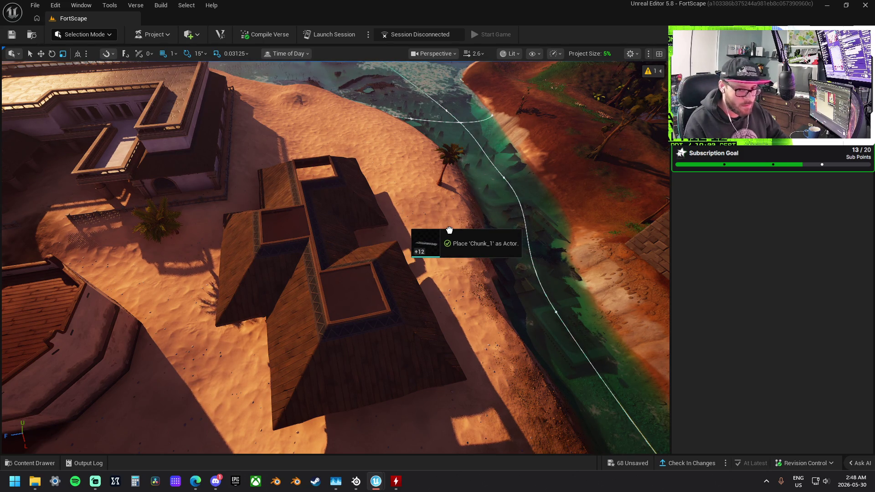
drag(449, 230, 450, 230)
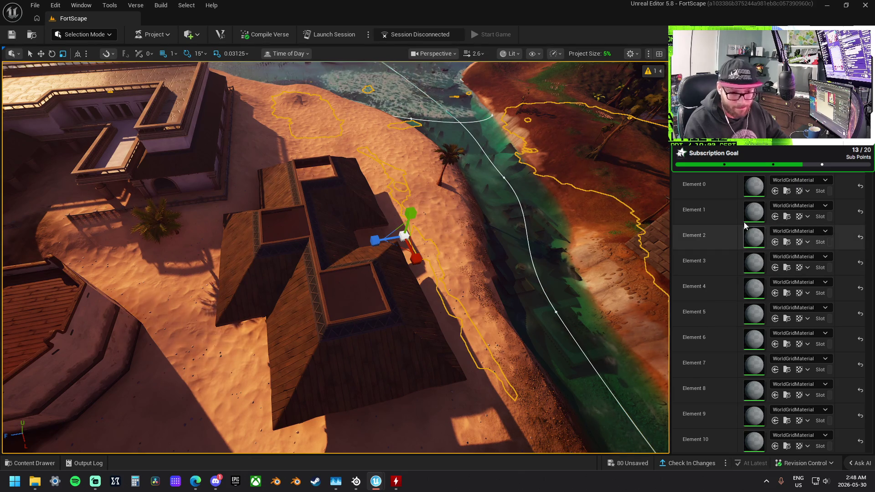
scroll(749, 231, down, 1)
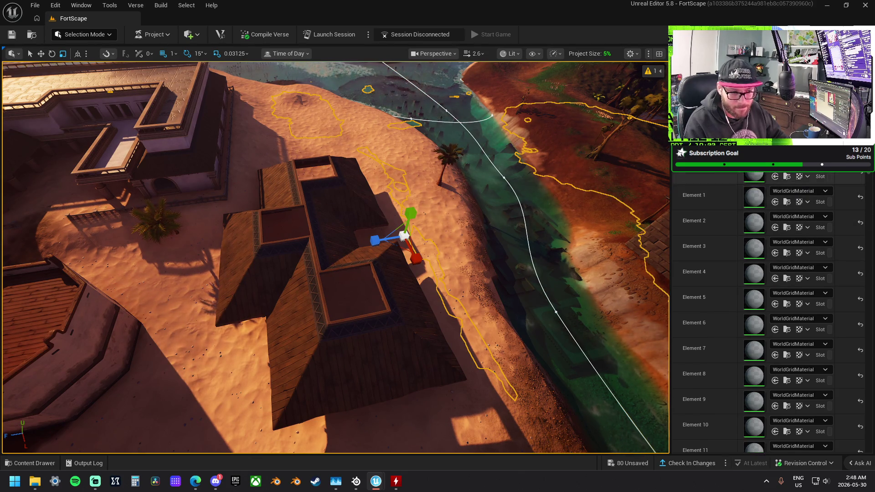
scroll(742, 192, up, 3)
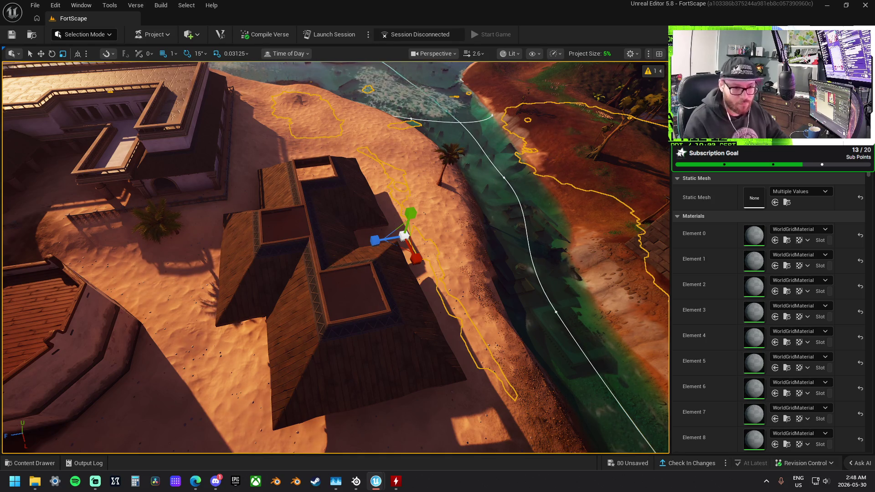
key(ctrl+z)
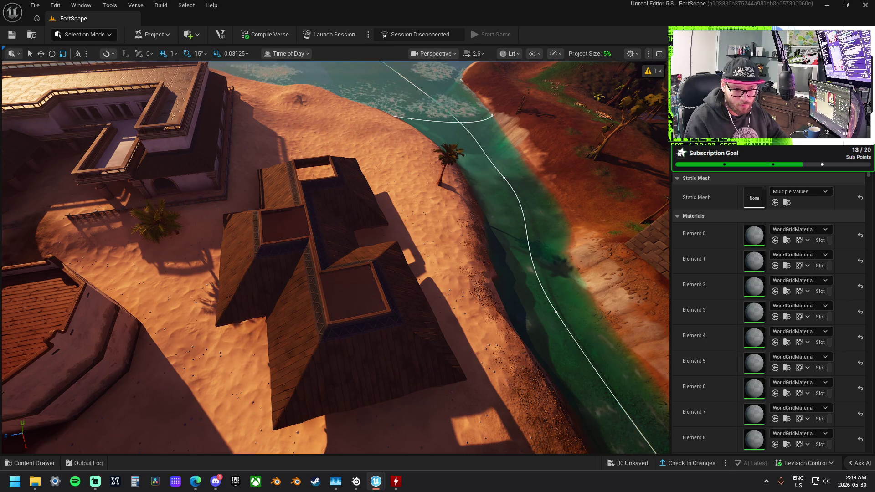
key(ctrl+z)
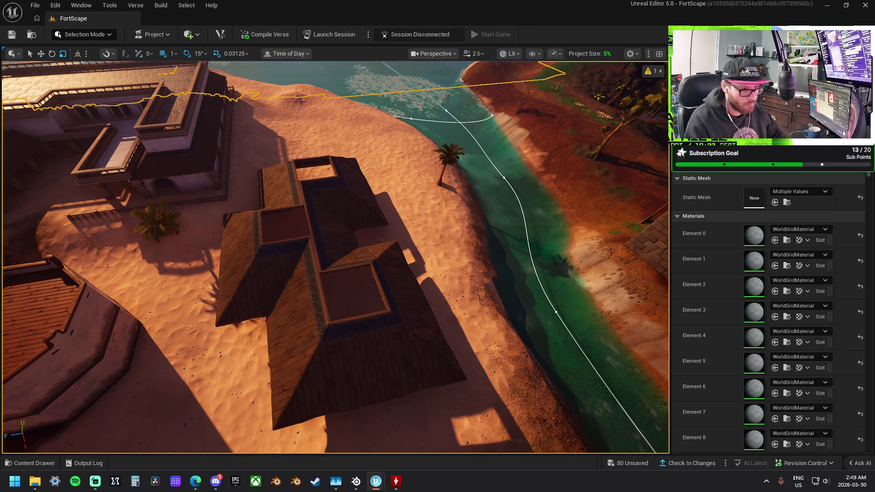
scroll(335, 257, down, 10)
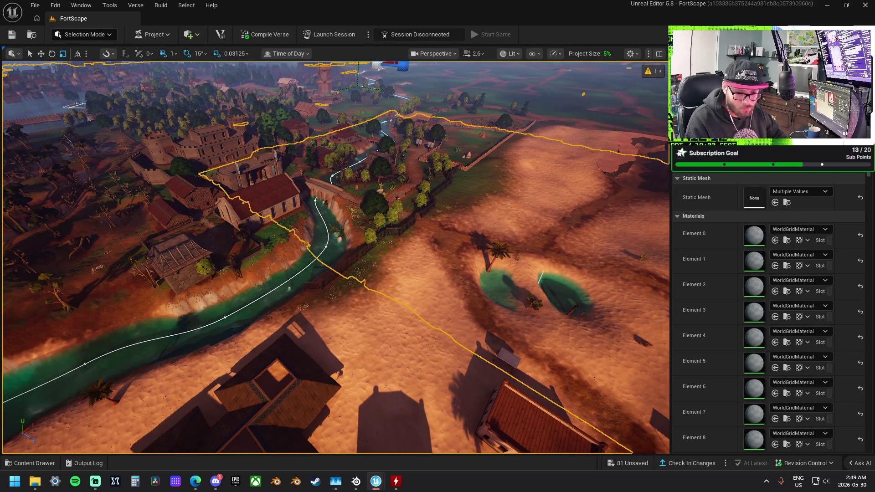
scroll(770, 296, down, 15)
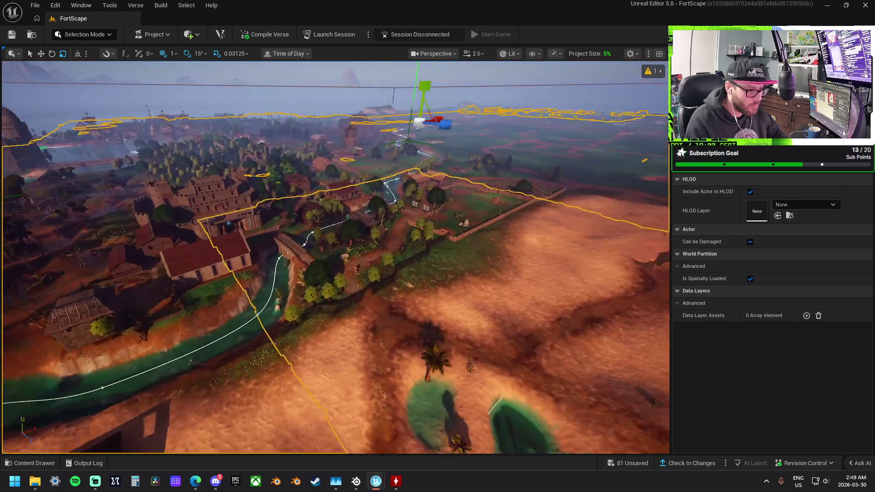
key(w)
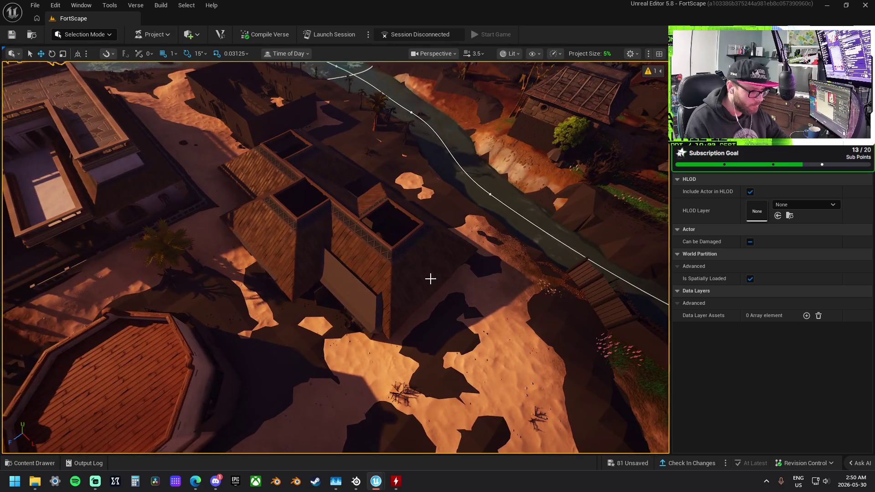
Select the riverside building's roof panels on both slopes and nudge them slightly sideways
click(439, 264)
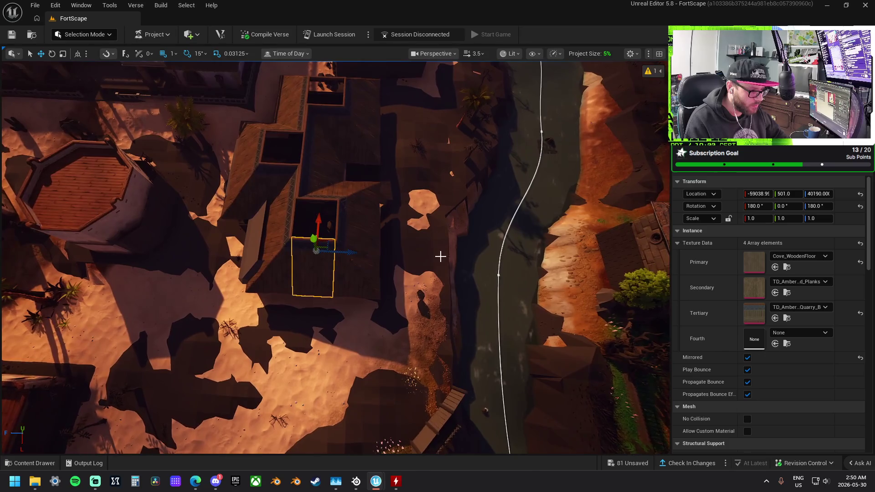
ctrl+click(354, 286)
ctrl+click(322, 174)
ctrl+click(330, 128)
ctrl+click(351, 82)
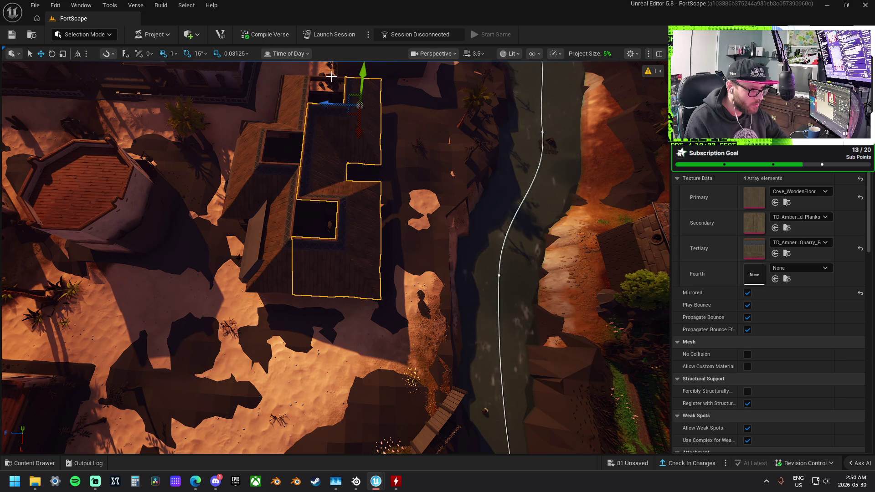
ctrl+click(304, 80)
ctrl+click(291, 118)
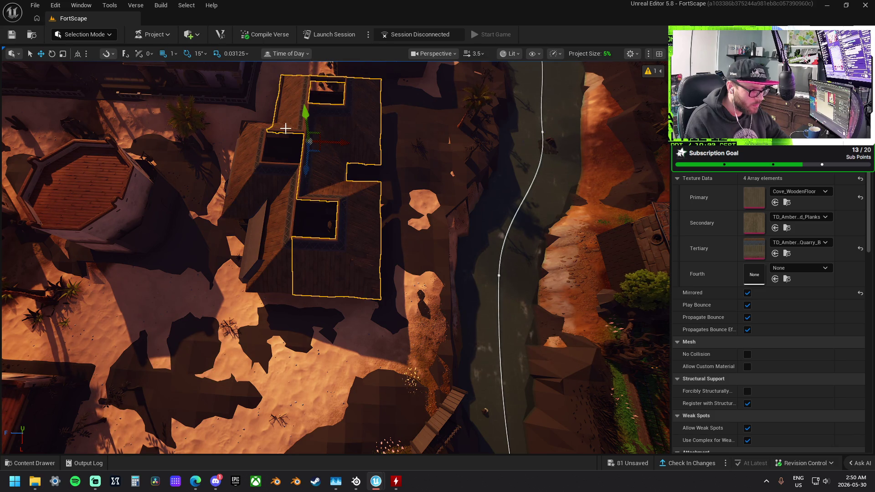
ctrl+click(263, 128)
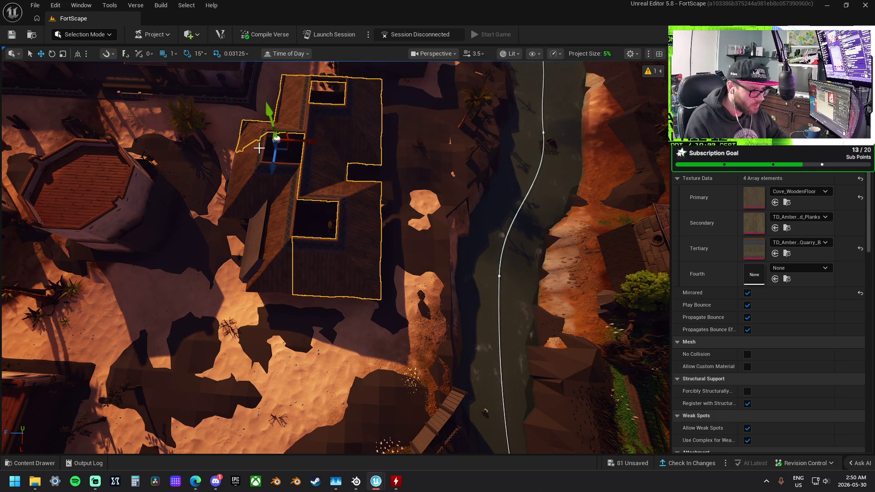
ctrl+click(248, 180)
ctrl+click(276, 218)
ctrl+click(279, 218)
mouse_move(313, 250)
mouse_down()
mouse_move(349, 253)
mouse_move(387, 200)
mouse_move(396, 203)
mouse_move(383, 183)
mouse_move(360, 173)
mouse_move(368, 194)
mouse_move(341, 178)
mouse_move(320, 182)
mouse_move(325, 166)
mouse_move(295, 202)
mouse_up()
Move the dirt-stained wall panel down beside the house door
click(261, 208)
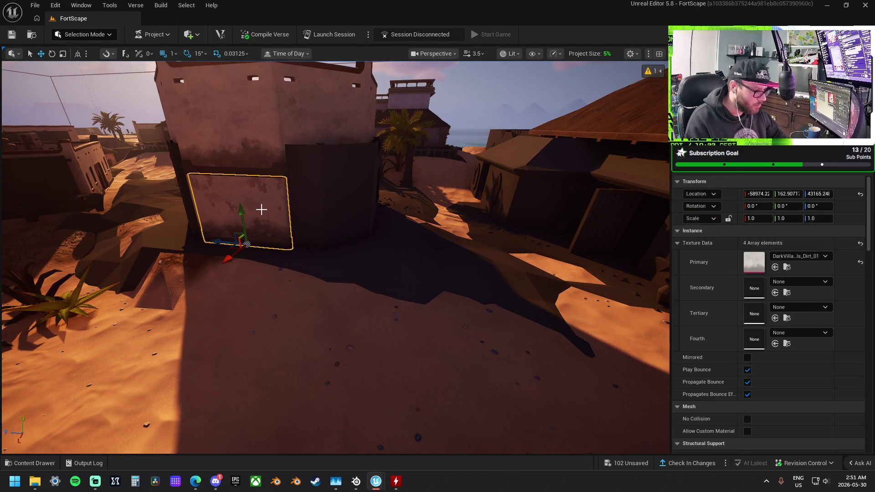
drag(222, 242, 540, 254)
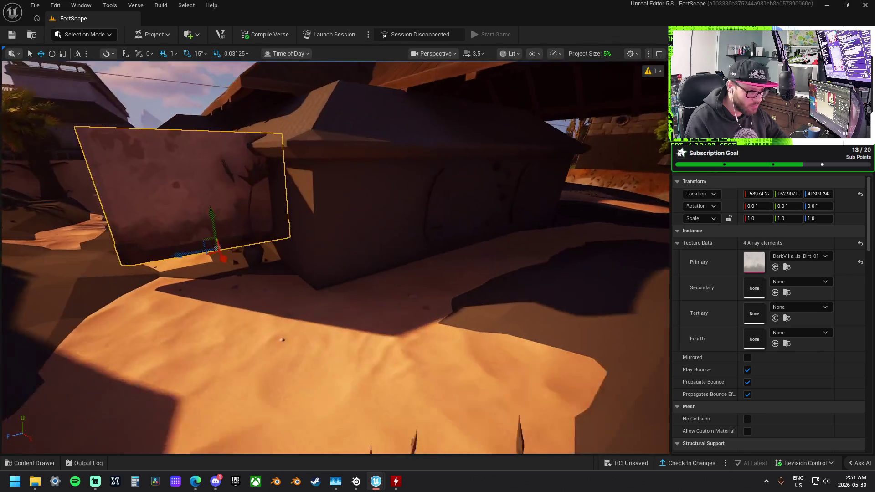
mouse_move(282, 340)
mouse_down()
mouse_move(278, 360)
mouse_move(256, 369)
mouse_up()
drag(451, 263, 347, 267)
key(f)
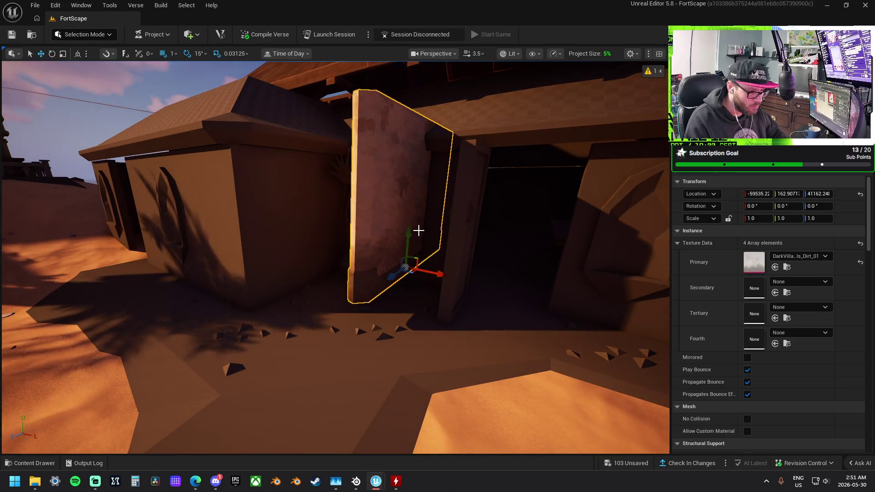
mouse_move(407, 233)
mouse_down()
mouse_move(411, 249)
mouse_move(392, 256)
mouse_move(329, 258)
mouse_move(417, 153)
mouse_up()
Lower the wooden roof onto the building and hide the grey walls and roof pieces
click(418, 121)
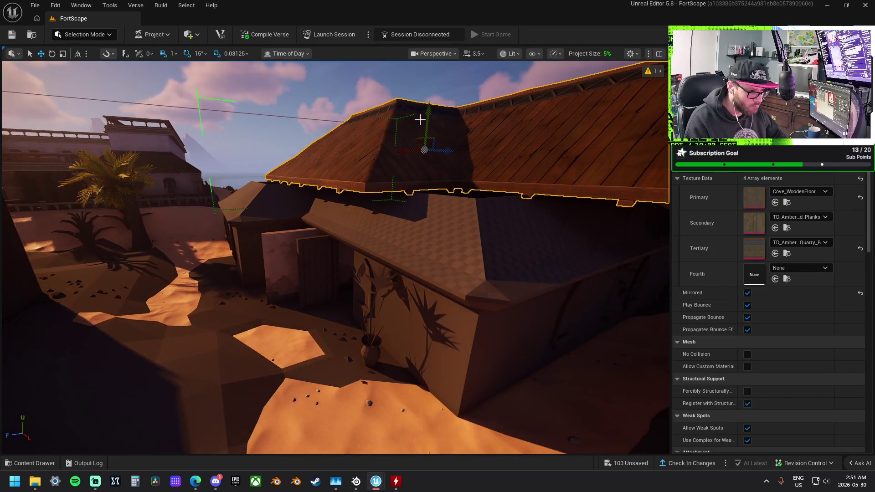
drag(431, 111, 428, 145)
mouse_move(297, 236)
mouse_down()
mouse_move(295, 203)
mouse_move(312, 209)
mouse_move(313, 228)
mouse_move(518, 185)
mouse_up()
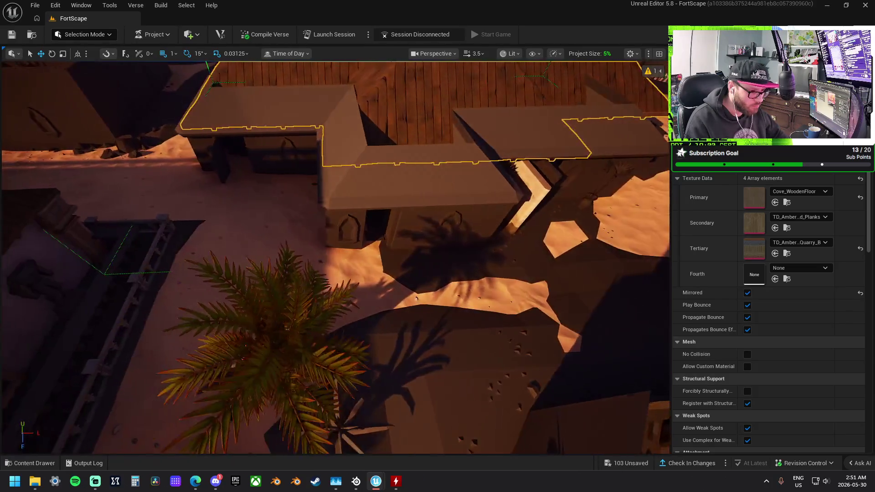
click(524, 180)
click(377, 209)
click(452, 174)
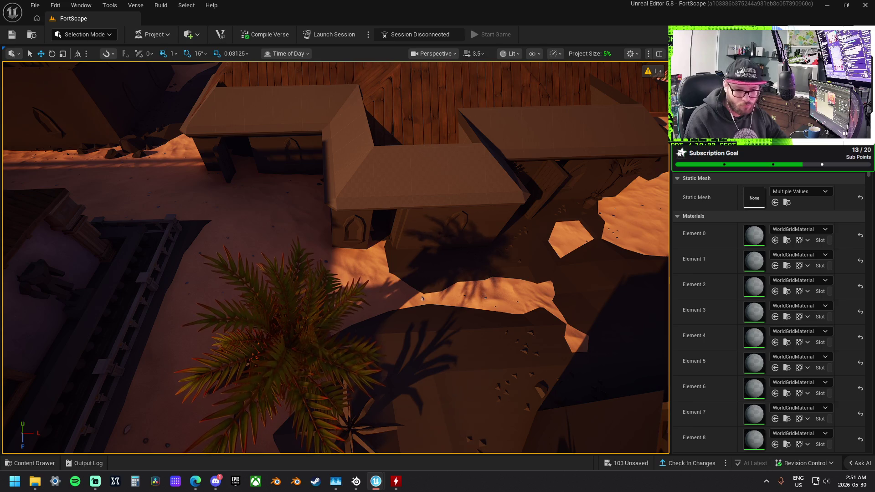
key(h)
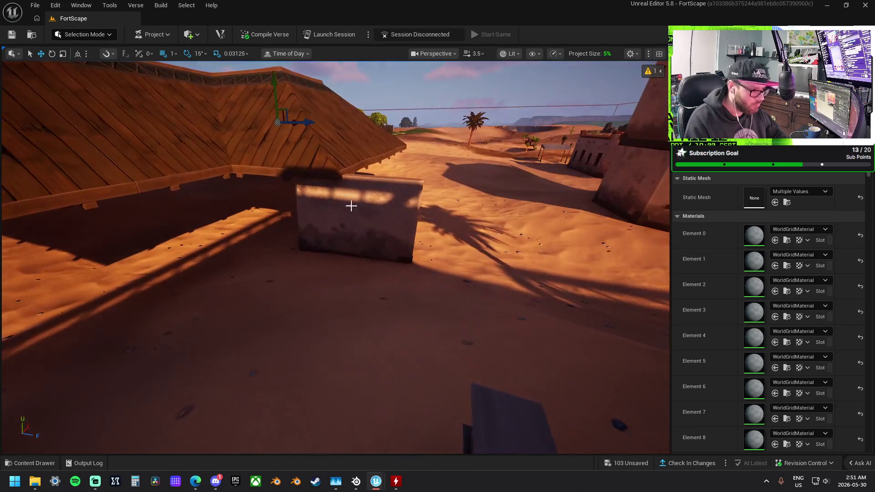
Move the concrete wall decal onto the wall corner beside the wooden deck and check it
click(411, 253)
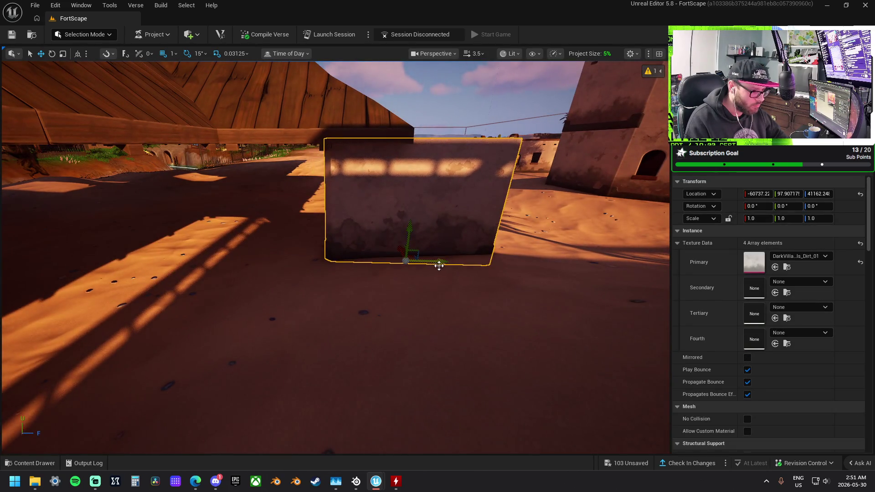
drag(352, 261, 228, 265)
mouse_move(488, 358)
mouse_down()
mouse_move(461, 319)
mouse_move(331, 195)
mouse_move(401, 205)
mouse_move(450, 254)
mouse_move(520, 380)
mouse_move(447, 323)
mouse_move(378, 303)
mouse_move(505, 360)
mouse_up()
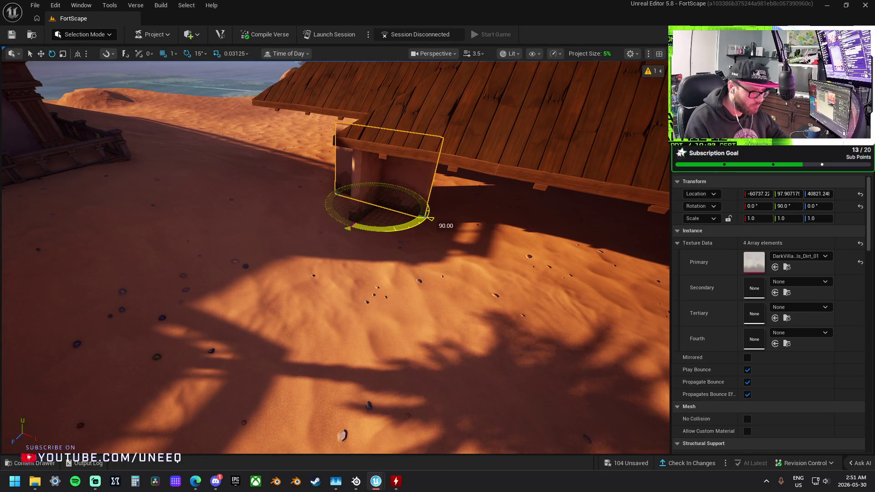
drag(406, 221, 430, 248)
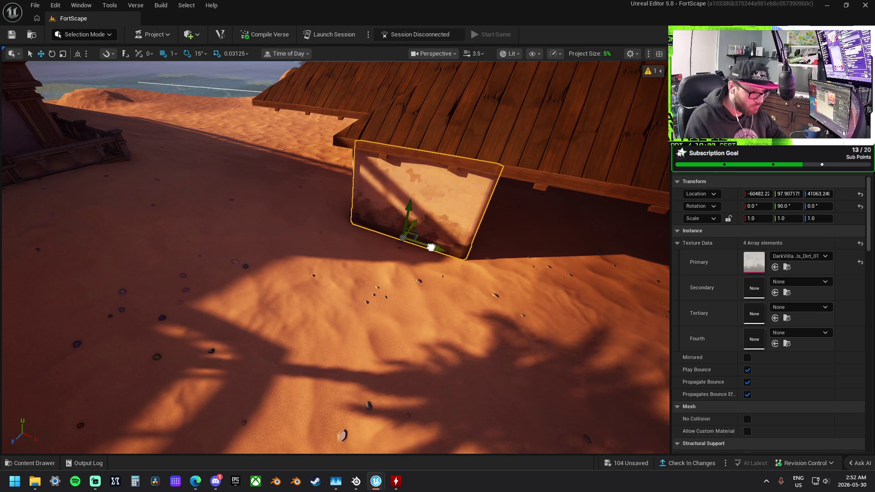
drag(431, 248, 427, 241)
drag(405, 193, 433, 240)
drag(410, 211, 132, 249)
key(f)
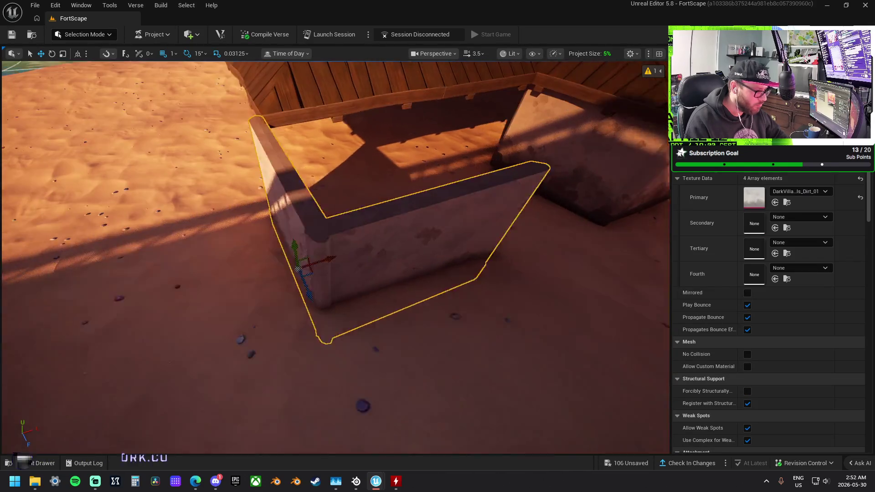
mouse_move(377, 260)
mouse_down()
mouse_move(371, 294)
mouse_move(334, 271)
mouse_move(283, 207)
mouse_up()
Select the cliff rock and move it beside the long building's railing
drag(391, 301, 391, 301)
click(381, 260)
drag(381, 260, 381, 260)
drag(208, 157, 207, 157)
drag(419, 321, 446, 324)
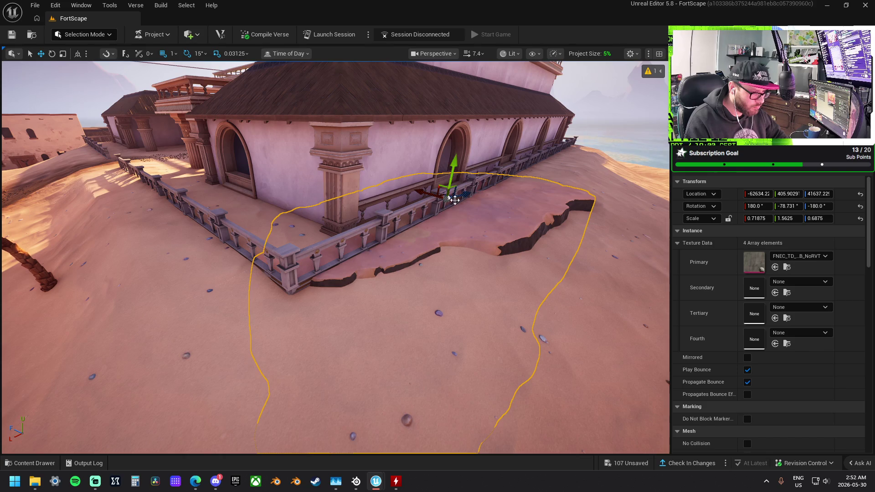
mouse_move(462, 197)
mouse_down()
mouse_move(418, 217)
mouse_move(426, 226)
mouse_move(464, 222)
mouse_up()
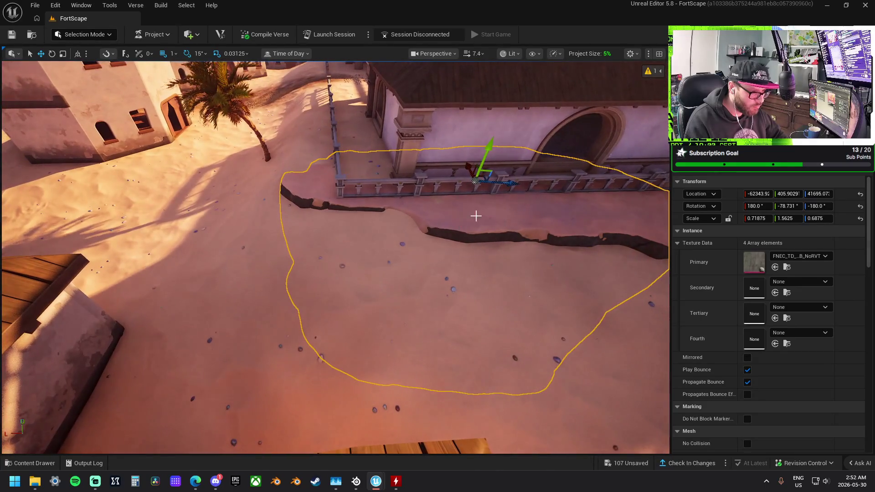
mouse_move(518, 181)
mouse_down()
mouse_move(524, 189)
mouse_move(488, 171)
mouse_up()
drag(491, 211, 490, 195)
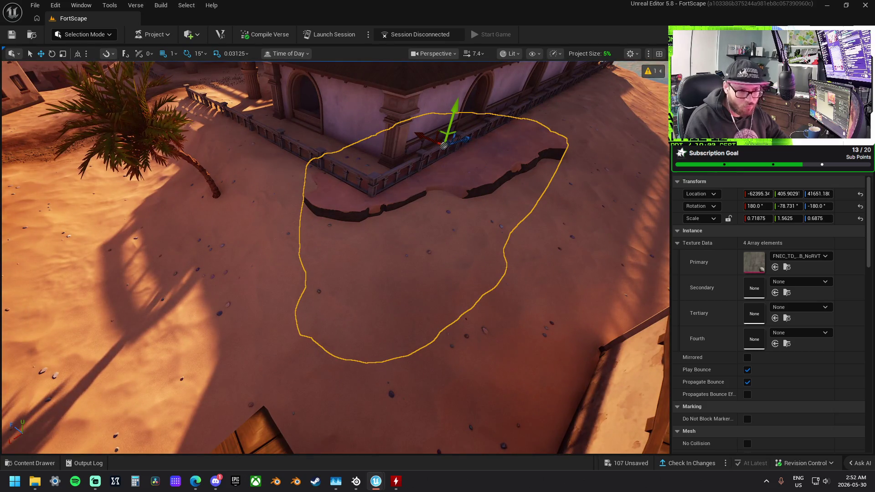
scroll(822, 283, down, 2)
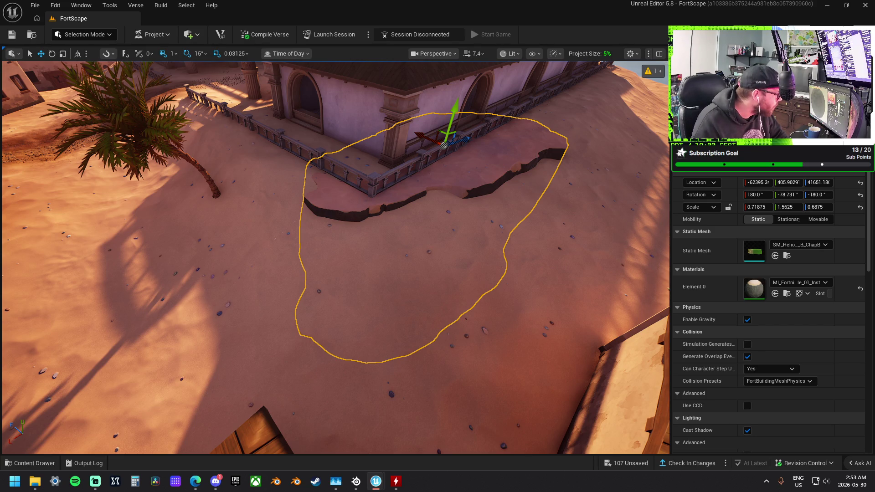
Squash the rock into a low ledge by scaling Y to 0.5625
mouse_move(335, 255)
mouse_down()
mouse_move(335, 274)
mouse_move(319, 255)
mouse_up()
mouse_move(438, 192)
mouse_down()
mouse_move(391, 150)
mouse_move(385, 86)
mouse_move(335, 163)
mouse_move(339, 182)
mouse_move(166, 133)
mouse_up()
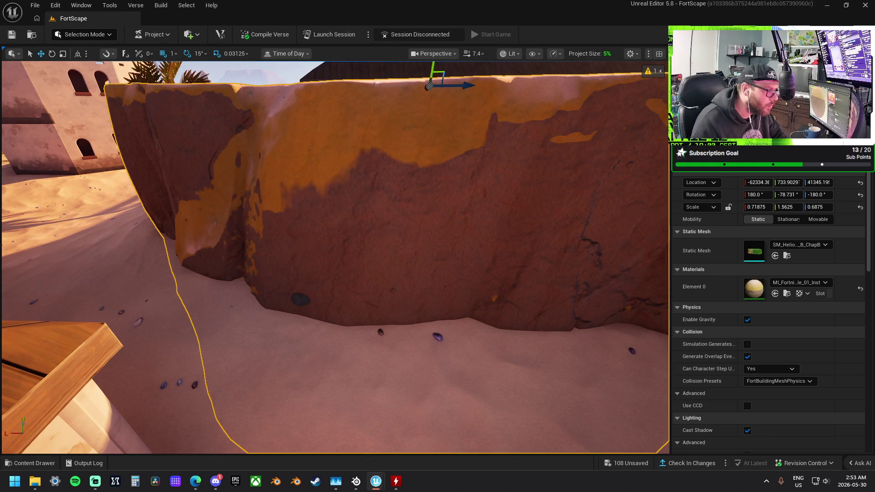
drag(216, 246, 232, 244)
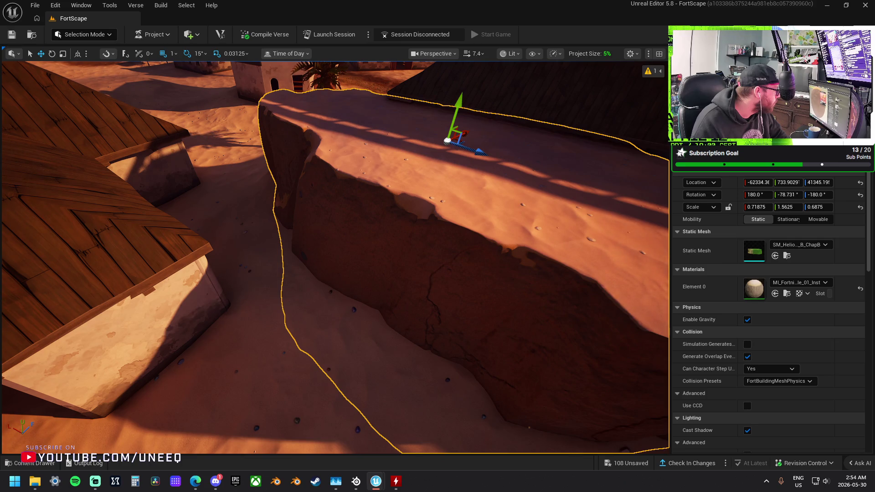
mouse_move(388, 187)
mouse_down()
mouse_move(340, 132)
mouse_move(340, 151)
mouse_move(364, 173)
mouse_move(361, 193)
mouse_move(474, 121)
mouse_up()
key(r)
key(w)
Rotate the rock ledge 180° and slide it along the building's edge
mouse_move(466, 169)
mouse_down()
mouse_move(440, 172)
mouse_move(477, 180)
mouse_up()
key(e)
mouse_move(413, 208)
mouse_down()
mouse_move(451, 219)
mouse_move(450, 211)
mouse_up()
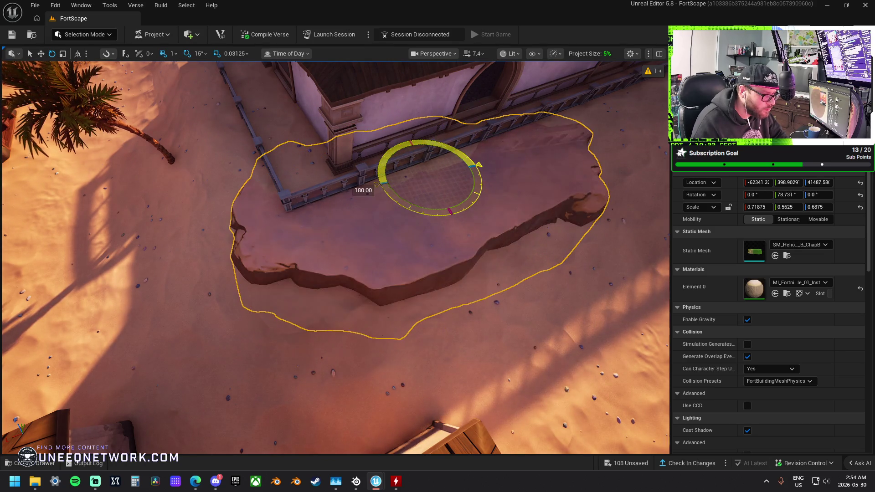
key(w)
mouse_move(424, 188)
mouse_down()
mouse_move(436, 165)
mouse_move(357, 198)
mouse_up()
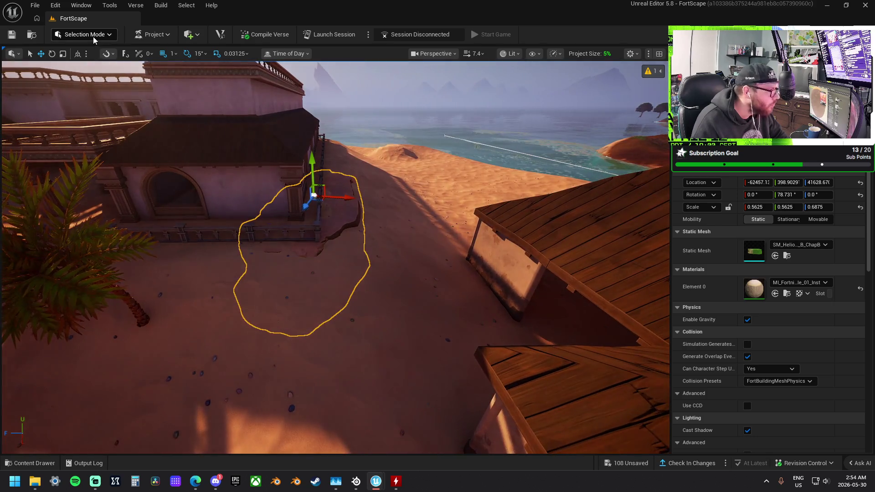
click(84, 34)
Flatten the sand by the shed wall, along the buildings and the shoreline dune
key(Escape)
key(shift+2)
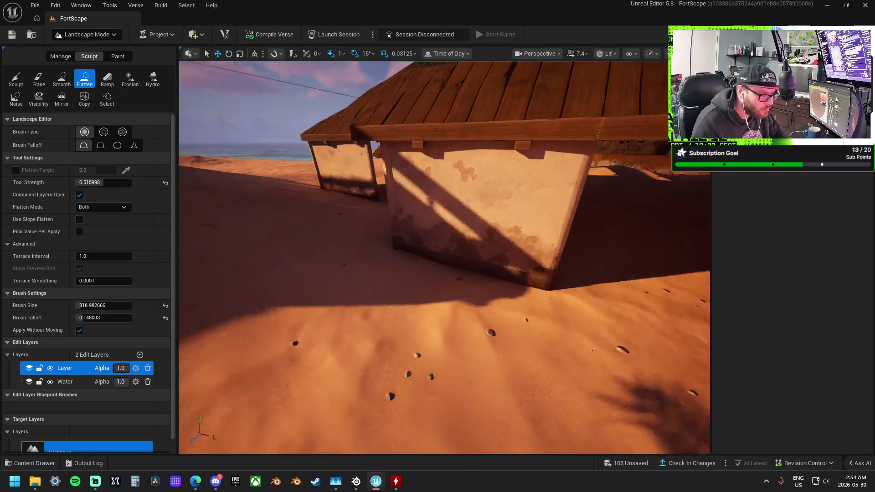
mouse_move(507, 268)
mouse_down()
mouse_move(452, 252)
mouse_move(485, 276)
mouse_move(377, 254)
mouse_move(334, 220)
mouse_move(327, 184)
mouse_move(337, 195)
mouse_move(343, 237)
mouse_move(375, 195)
mouse_move(404, 207)
mouse_move(416, 246)
mouse_move(373, 212)
mouse_move(309, 215)
mouse_move(302, 226)
mouse_move(280, 195)
mouse_move(287, 237)
mouse_move(273, 255)
mouse_move(278, 292)
mouse_move(484, 245)
mouse_up()
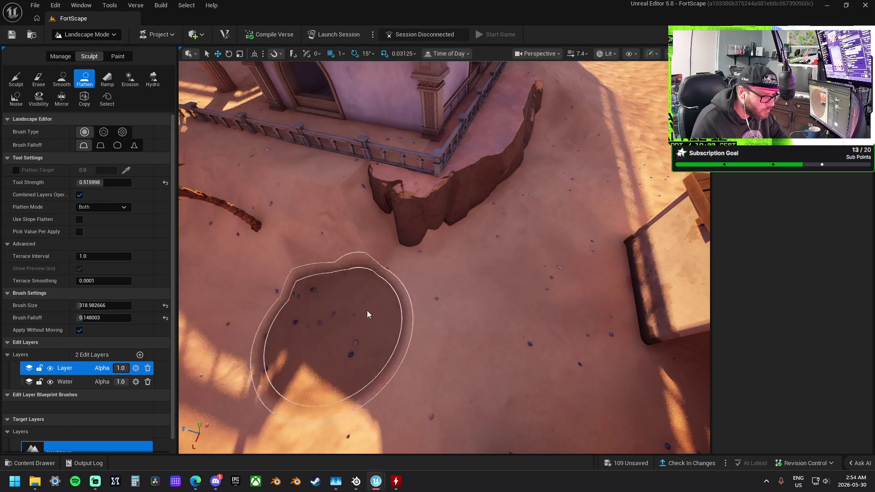
mouse_move(343, 280)
mouse_down()
mouse_move(259, 325)
mouse_move(219, 291)
mouse_move(192, 228)
mouse_up()
mouse_move(444, 255)
mouse_down()
mouse_move(433, 274)
mouse_move(437, 296)
mouse_move(428, 273)
mouse_move(445, 256)
mouse_move(431, 210)
mouse_move(428, 237)
mouse_move(319, 283)
mouse_move(190, 315)
mouse_up()
mouse_move(285, 199)
mouse_down()
mouse_move(469, 237)
mouse_move(529, 265)
mouse_move(392, 253)
mouse_move(505, 300)
mouse_move(497, 282)
mouse_move(498, 293)
mouse_move(401, 211)
mouse_move(352, 319)
mouse_move(321, 261)
mouse_move(324, 237)
mouse_move(356, 186)
mouse_up()
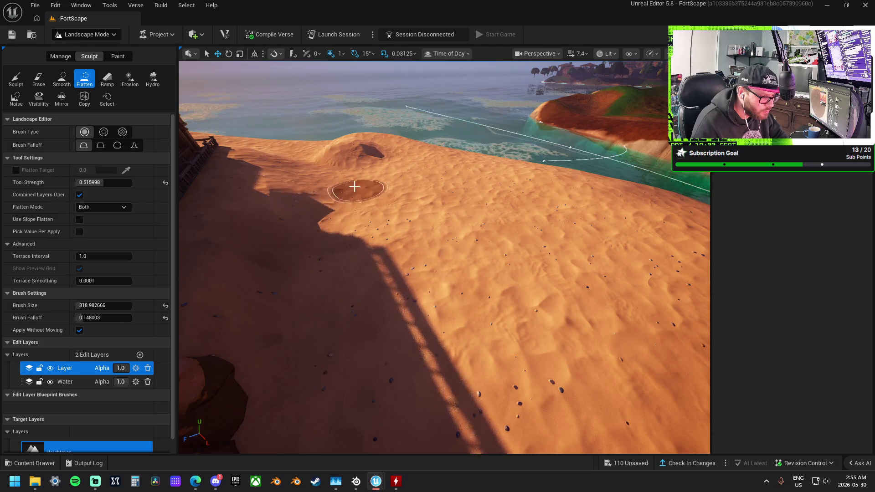
mouse_move(265, 157)
mouse_down()
mouse_move(312, 201)
mouse_move(324, 242)
mouse_move(259, 161)
mouse_up()
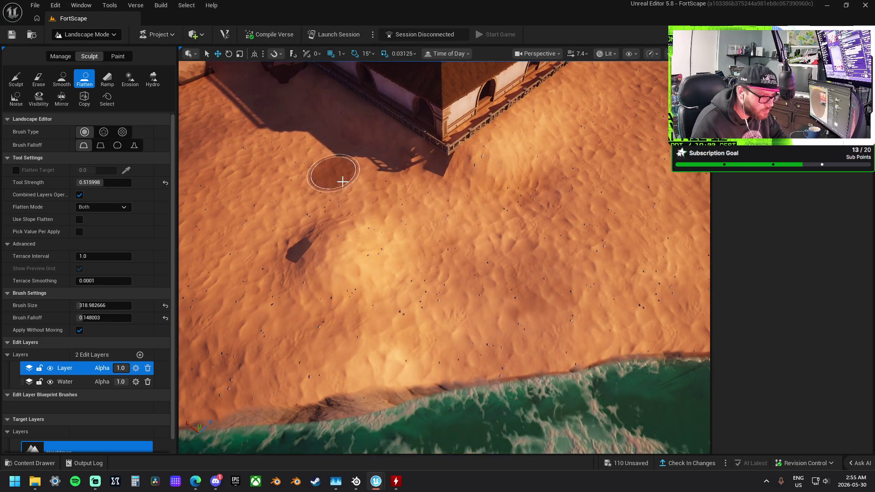
key(w)
key(w)
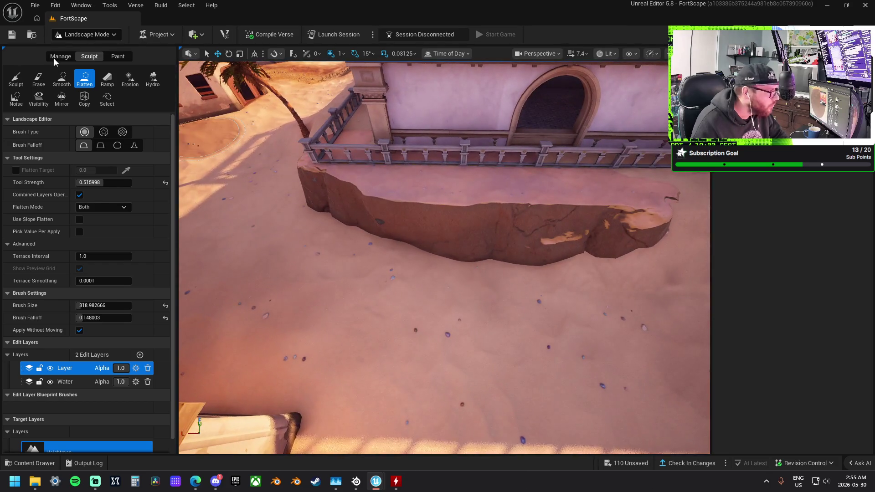
click(58, 56)
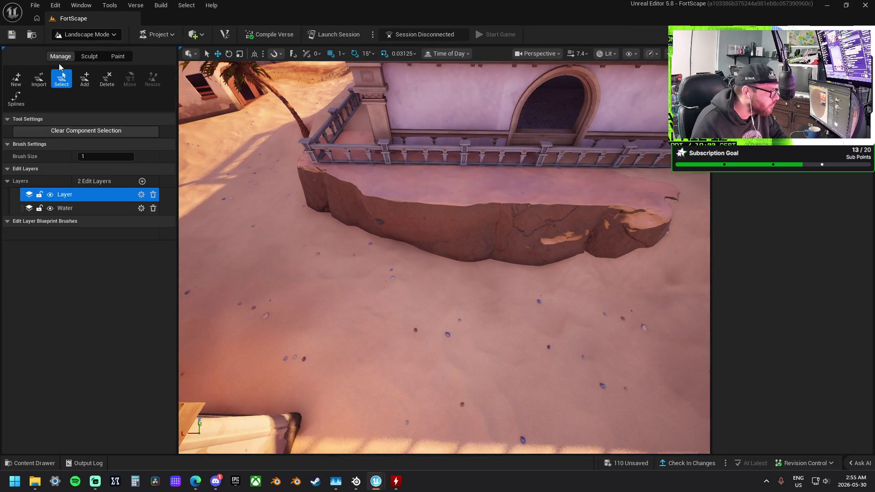
Select a rock ledge, move it to a new spot and flip it to face the building
click(101, 46)
click(82, 52)
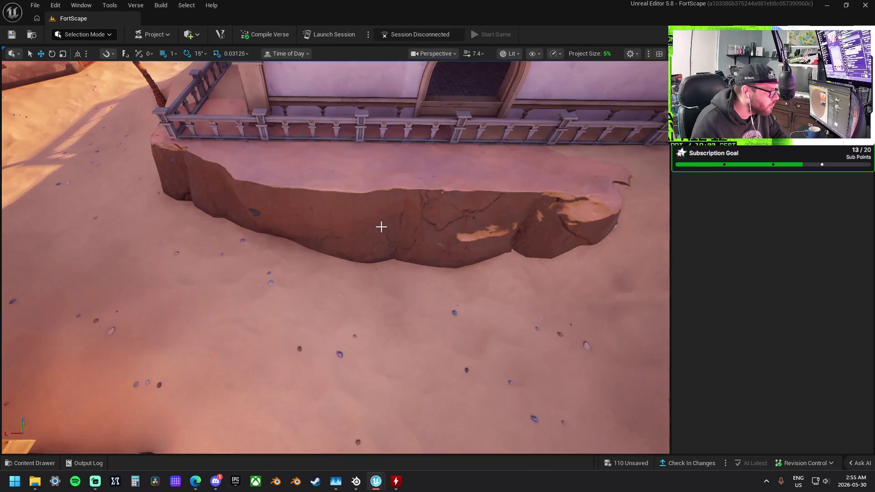
click(353, 221)
mouse_move(206, 183)
mouse_down()
mouse_move(123, 156)
mouse_move(254, 205)
mouse_move(404, 283)
mouse_move(315, 265)
mouse_move(297, 274)
mouse_up()
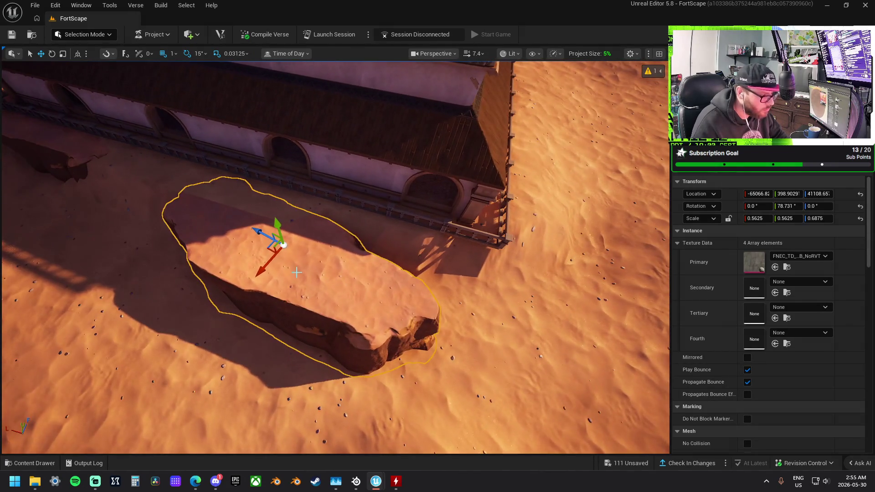
drag(353, 248, 537, 233)
key(e)
mouse_move(455, 280)
mouse_down()
mouse_move(364, 228)
mouse_move(243, 200)
mouse_move(194, 252)
mouse_move(189, 189)
mouse_move(183, 197)
mouse_move(199, 228)
mouse_up()
key(w)
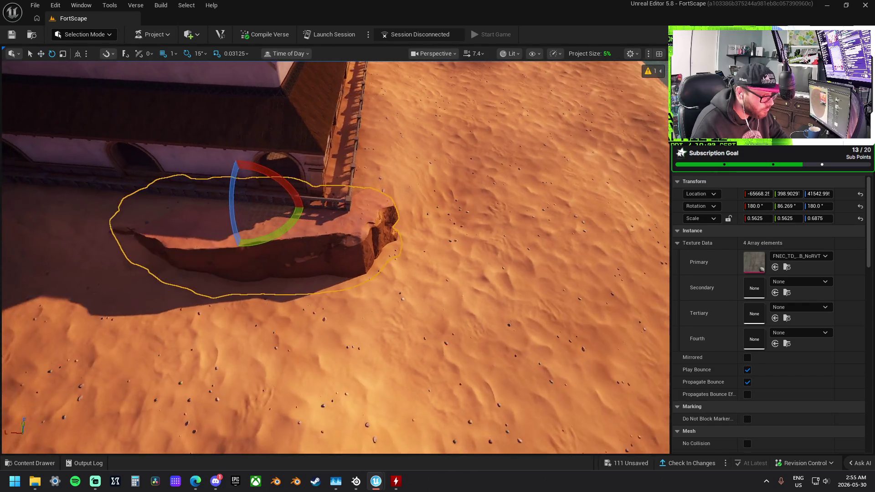
Turn the ledge 15° and slide it left against the railing to X -64006.73
key(w)
mouse_move(258, 204)
mouse_down()
mouse_move(205, 205)
mouse_move(255, 223)
mouse_up()
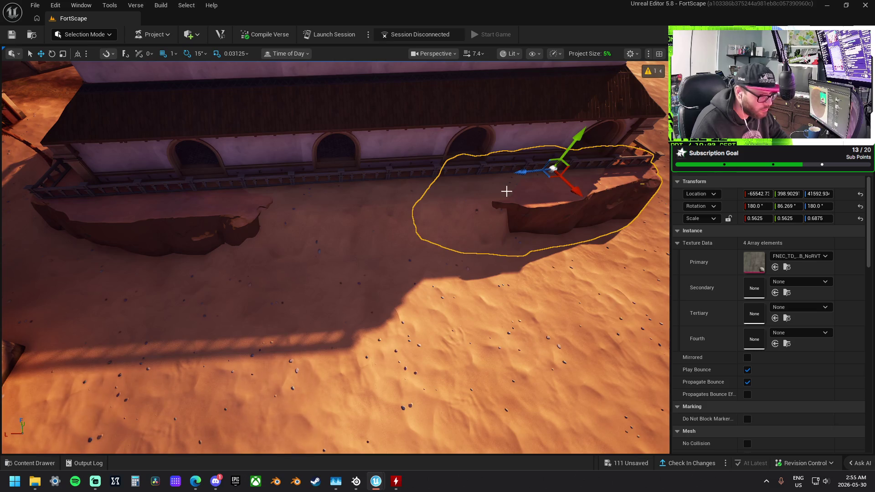
mouse_move(522, 173)
mouse_down()
mouse_move(324, 190)
mouse_move(310, 205)
mouse_move(318, 193)
mouse_up()
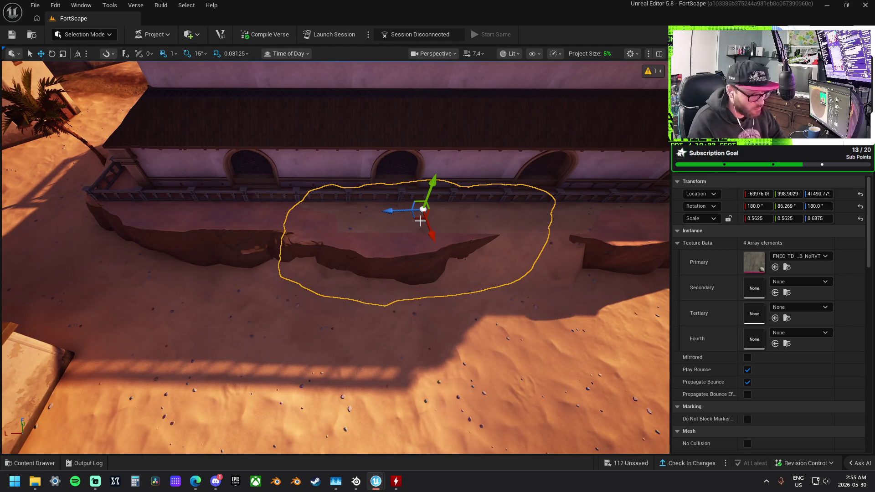
mouse_move(419, 217)
mouse_down()
mouse_move(418, 202)
mouse_move(445, 206)
mouse_move(435, 216)
mouse_move(427, 208)
mouse_up()
click(84, 34)
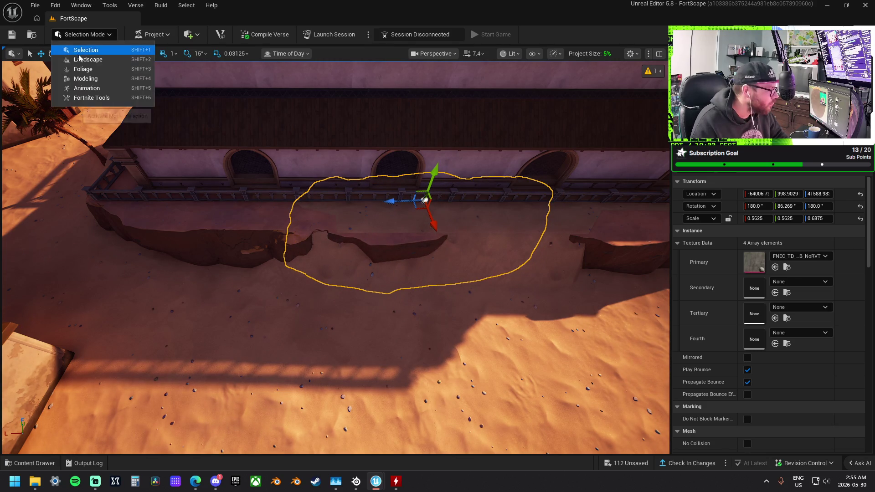
Brush the ridge at the foot of the rock ledges with the landscape Smooth tool
click(84, 60)
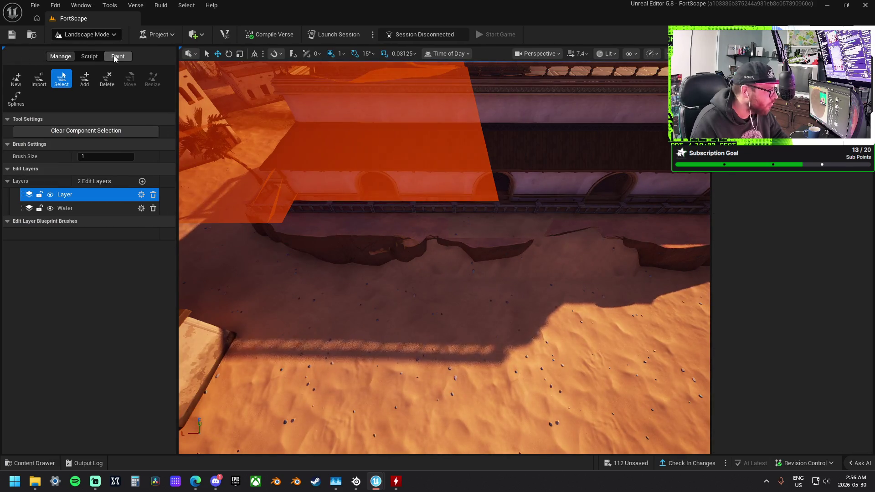
click(90, 56)
click(63, 80)
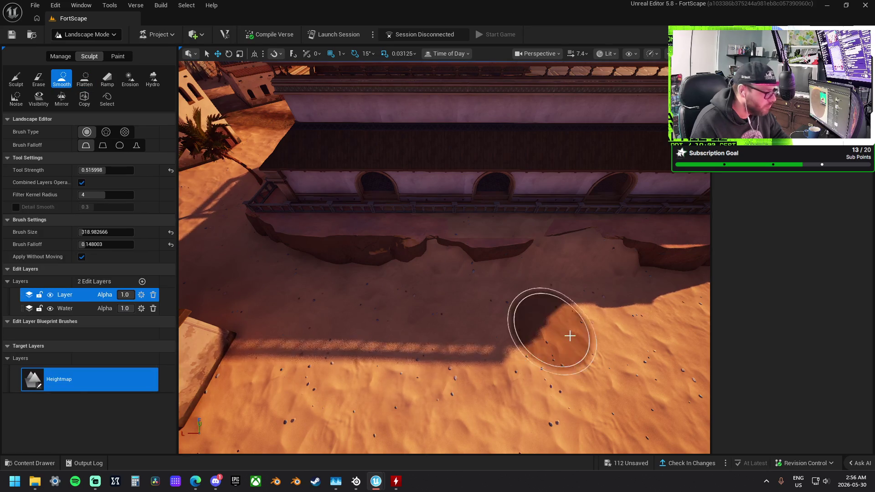
mouse_move(527, 273)
mouse_down()
mouse_move(486, 244)
mouse_move(611, 251)
mouse_move(459, 289)
mouse_move(653, 276)
mouse_move(439, 288)
mouse_move(439, 255)
mouse_move(383, 201)
mouse_up()
mouse_move(469, 252)
mouse_down()
mouse_move(456, 259)
mouse_move(469, 250)
mouse_up()
Turn and move the rock ledge toward the palm tree, then place a large sand plateau mesh beside the villa
click(85, 35)
click(73, 51)
click(404, 322)
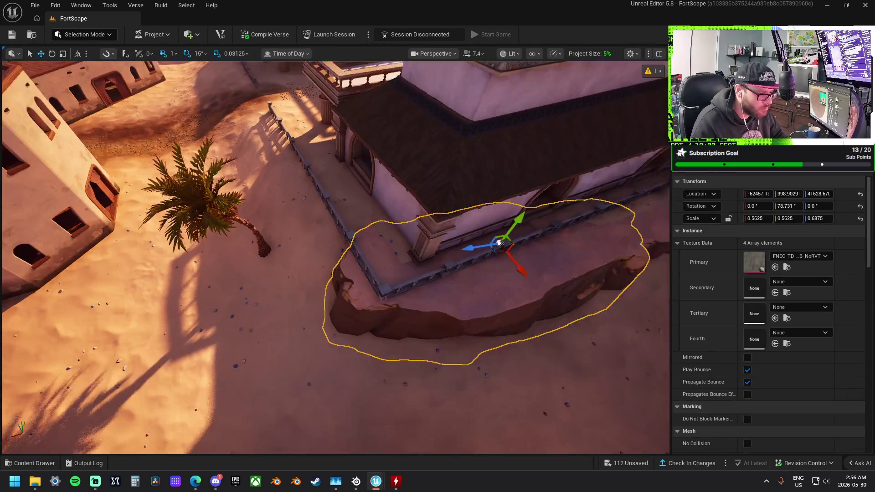
mouse_move(474, 244)
mouse_down()
mouse_move(296, 223)
mouse_move(285, 244)
mouse_move(273, 237)
mouse_move(304, 218)
mouse_up()
key(e)
key(w)
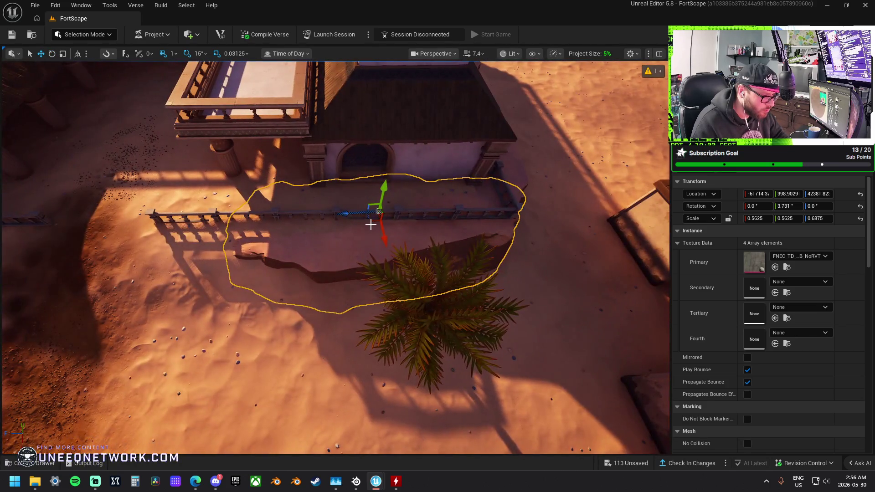
mouse_move(367, 223)
mouse_down()
mouse_move(319, 205)
mouse_move(342, 240)
mouse_move(352, 203)
mouse_up()
key(e)
key(w)
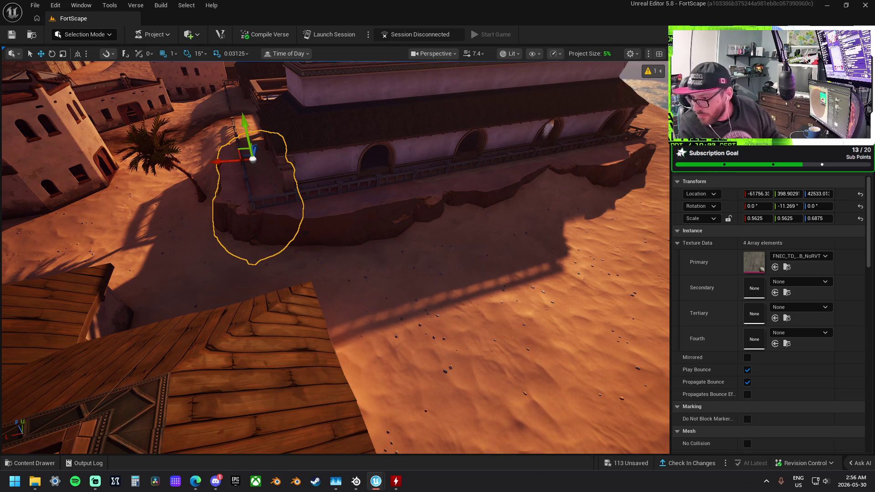
mouse_move(502, 283)
mouse_down()
mouse_move(489, 285)
mouse_move(467, 219)
mouse_move(429, 260)
mouse_move(362, 185)
mouse_move(357, 164)
mouse_move(390, 167)
mouse_move(381, 177)
mouse_up()
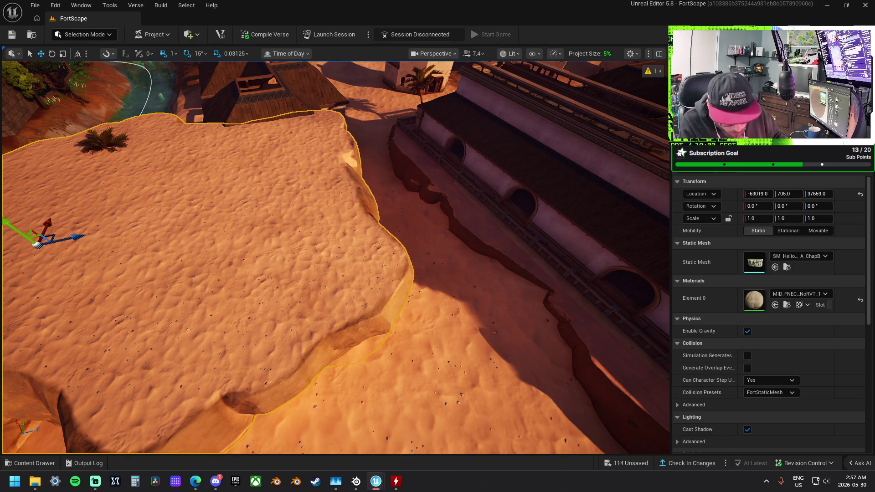
click(473, 225)
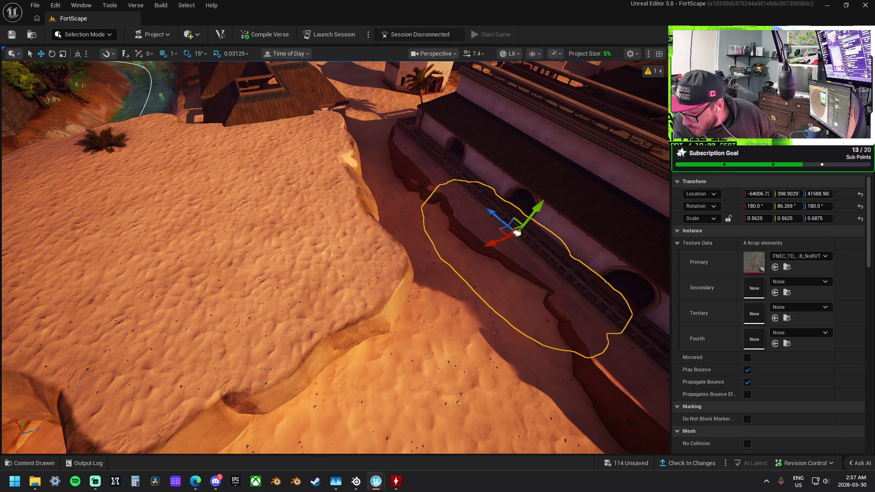
mouse_move(333, 256)
mouse_down()
mouse_move(299, 287)
mouse_move(367, 332)
mouse_move(368, 304)
mouse_up()
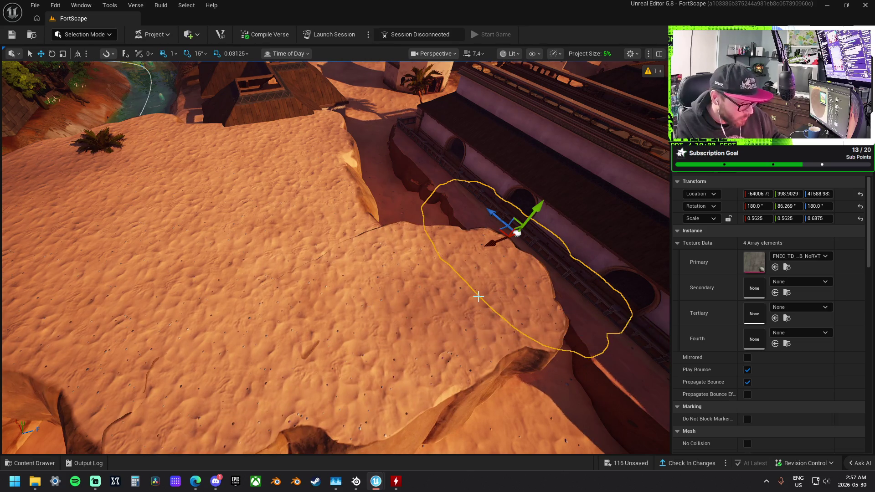
scroll(378, 256, down, 3)
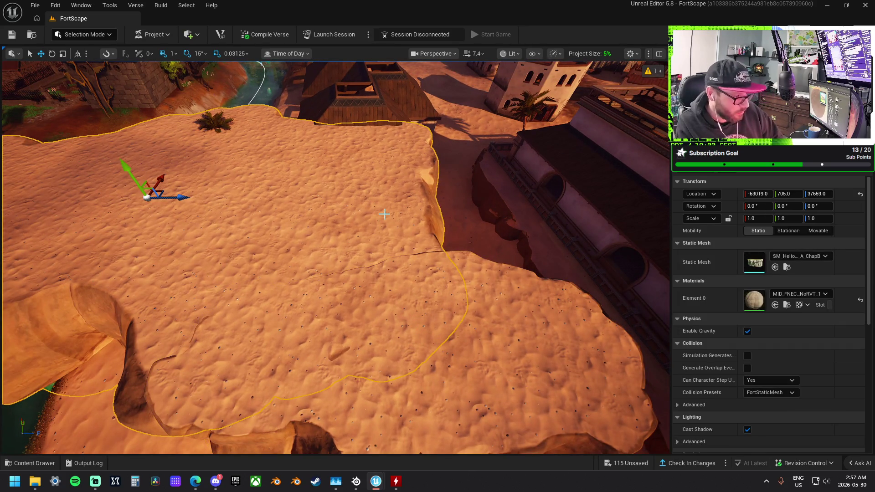
key(ctrl+z)
mouse_move(511, 283)
mouse_down()
mouse_move(470, 306)
mouse_move(555, 206)
mouse_move(348, 194)
mouse_move(234, 238)
mouse_move(457, 256)
mouse_up()
click(556, 207)
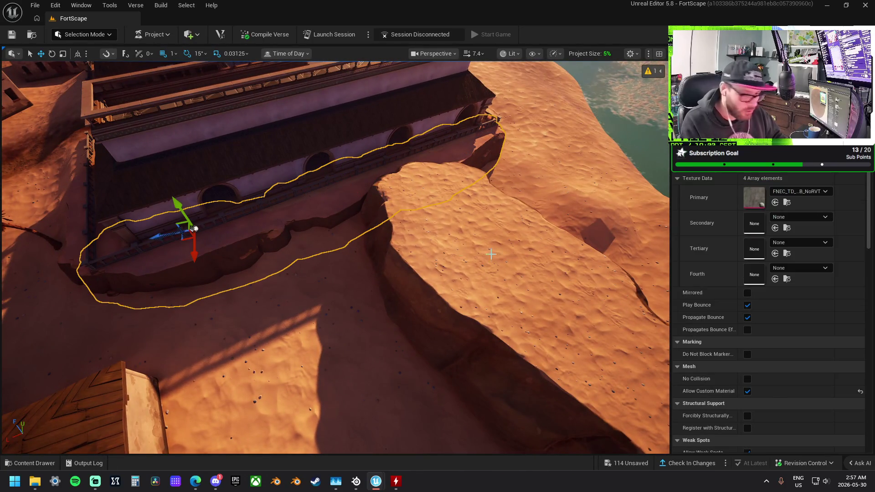
click(118, 219)
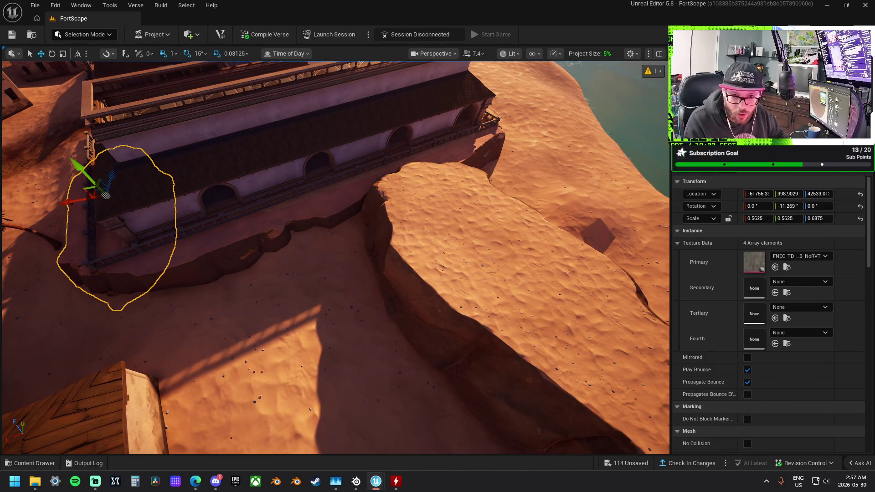
click(480, 152)
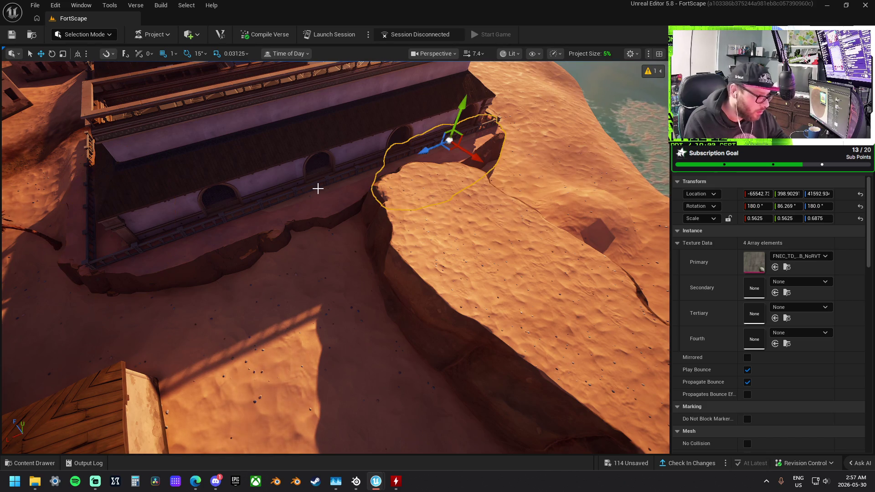
click(326, 209)
drag(220, 239, 190, 228)
scroll(191, 228, down, 10)
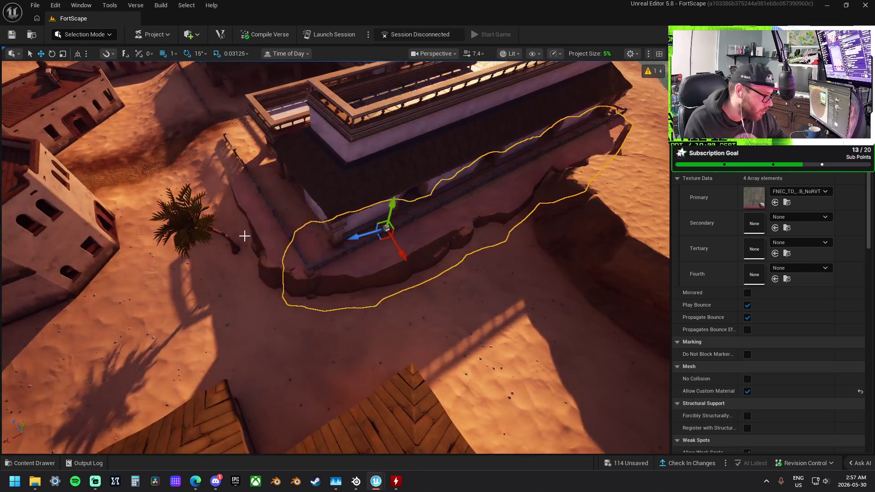
scroll(334, 221, up, 10)
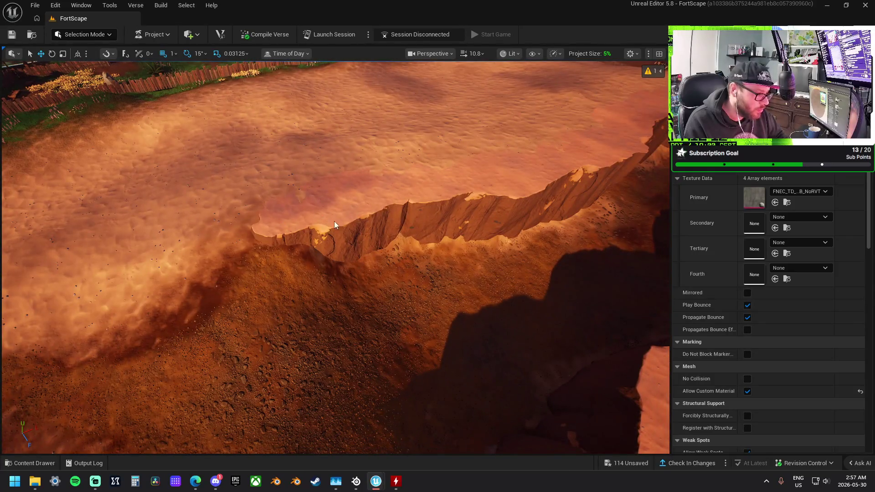
Select the sandy ledge mesh and shift it right, then up and left
click(334, 221)
mouse_move(461, 214)
mouse_down()
mouse_move(451, 196)
mouse_move(603, 165)
mouse_move(378, 191)
mouse_move(233, 191)
mouse_move(320, 169)
mouse_move(453, 209)
mouse_move(541, 276)
mouse_move(586, 253)
mouse_move(570, 352)
mouse_move(356, 340)
mouse_move(273, 424)
mouse_move(196, 429)
mouse_move(221, 351)
mouse_move(176, 294)
mouse_move(129, 272)
mouse_up()
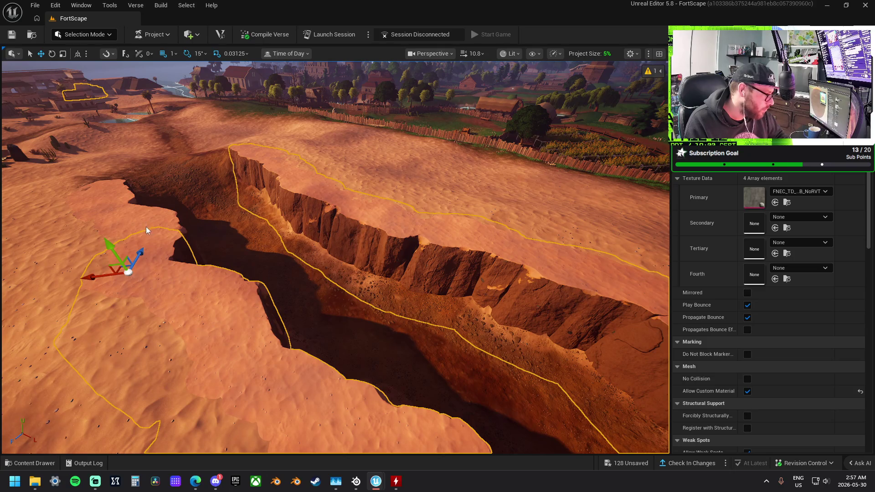
drag(119, 198, 119, 195)
Replace the selected ledge with the small PPID Biome cliff prop
right_click(118, 195)
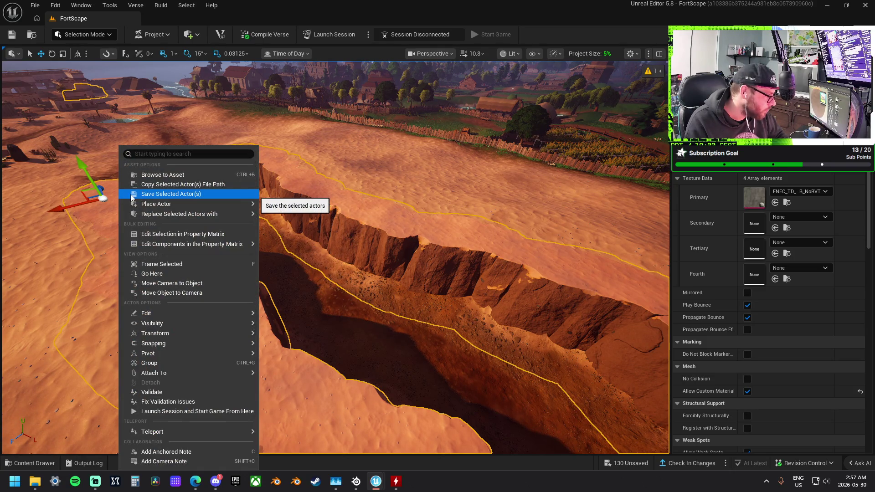
mouse_move(189, 214)
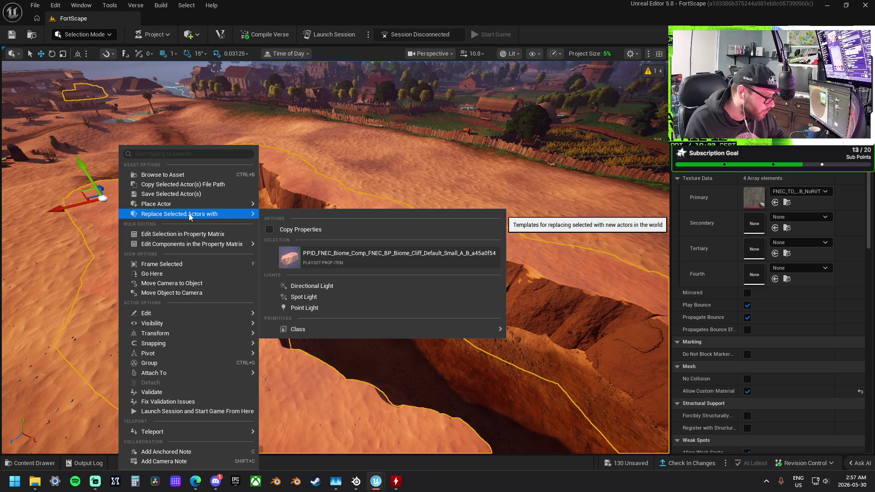
click(337, 254)
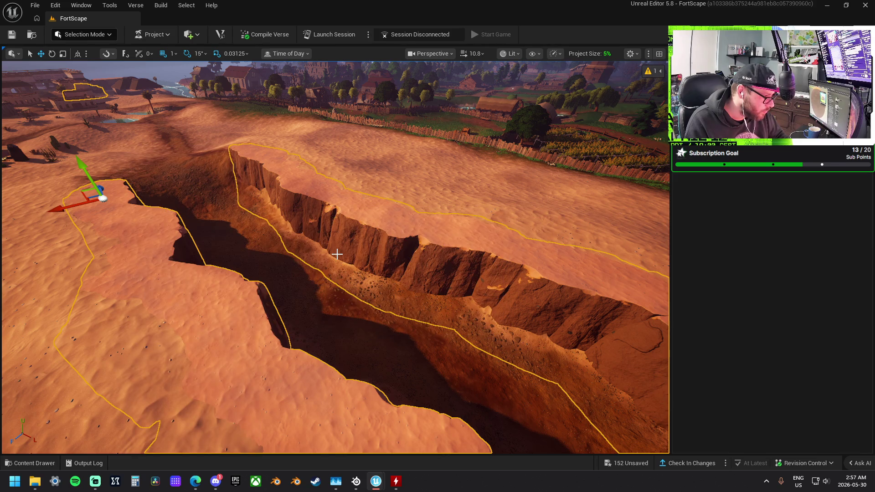
mouse_move(280, 249)
mouse_down()
mouse_move(347, 245)
mouse_move(376, 223)
mouse_up()
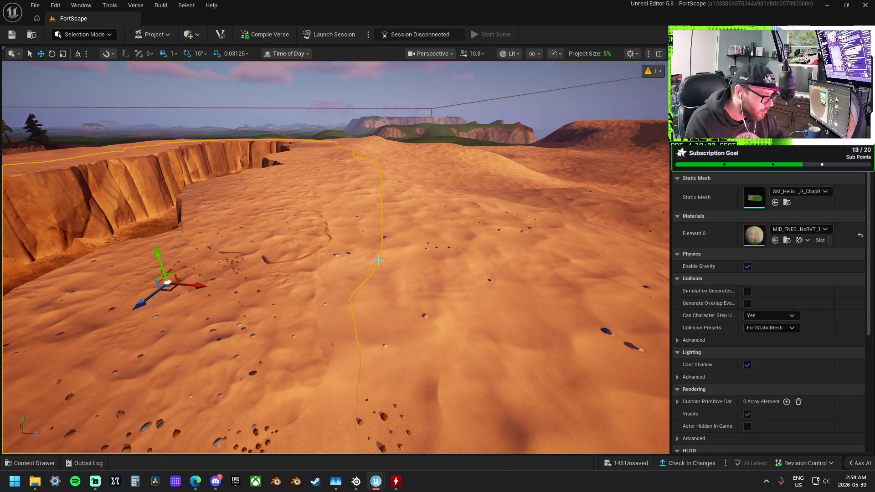
Select the dune landscape and its neighbouring section and review their Details properties
click(444, 254)
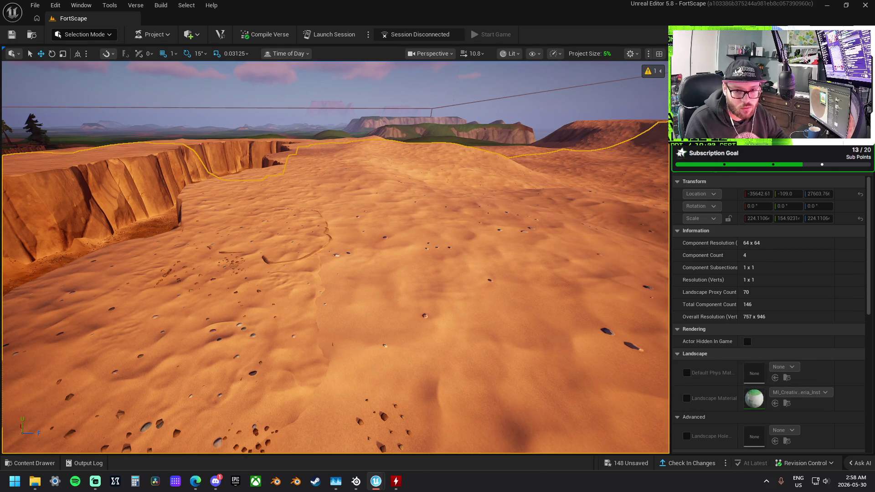
click(443, 254)
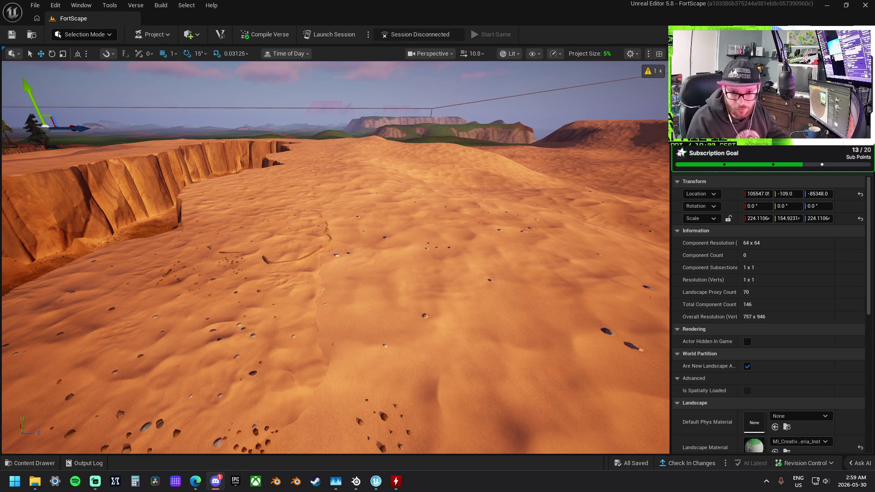
scroll(795, 430, down, 1)
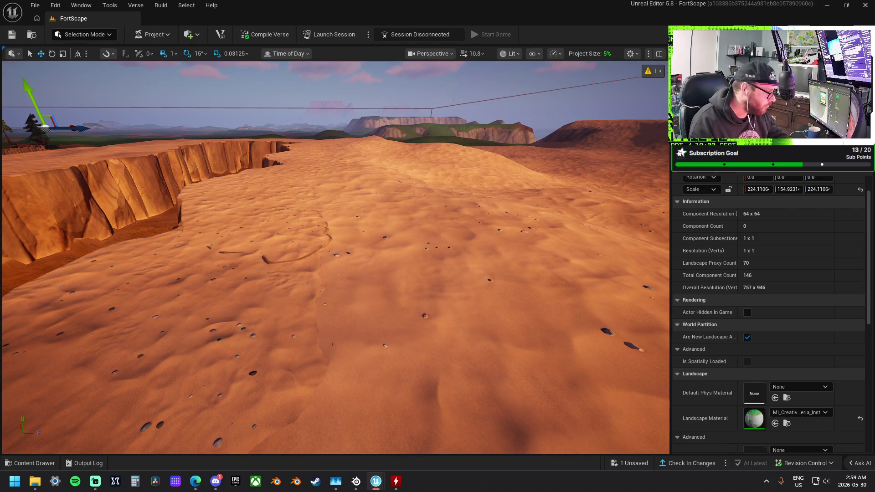
mouse_move(388, 361)
mouse_down()
mouse_move(388, 401)
mouse_move(296, 401)
mouse_move(284, 224)
mouse_up()
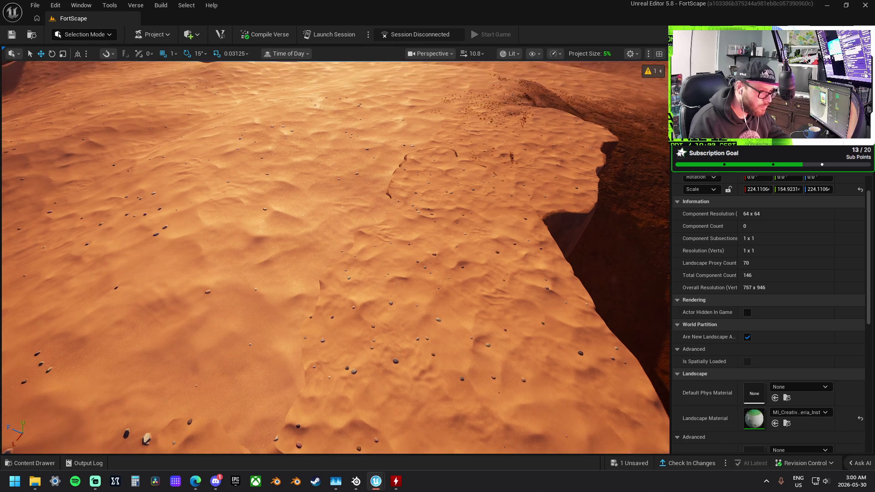
Select and frame the large rock slab beside the building, then delete it
drag(65, 270, 63, 247)
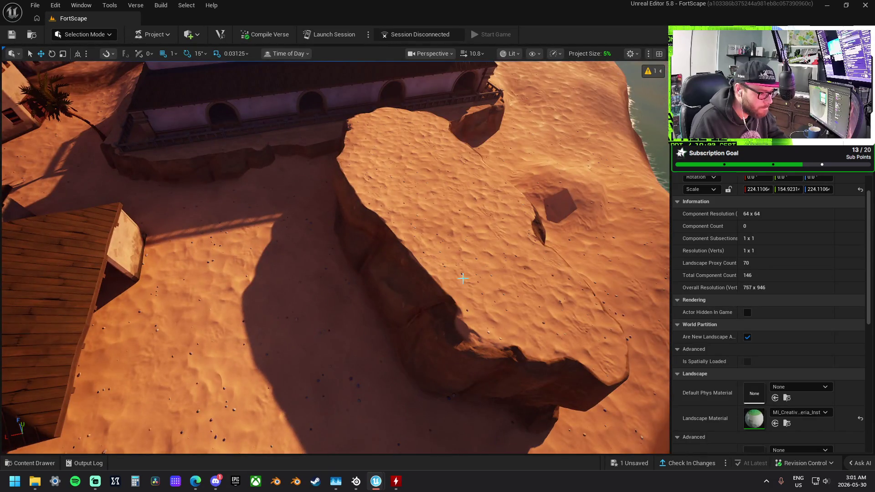
click(565, 264)
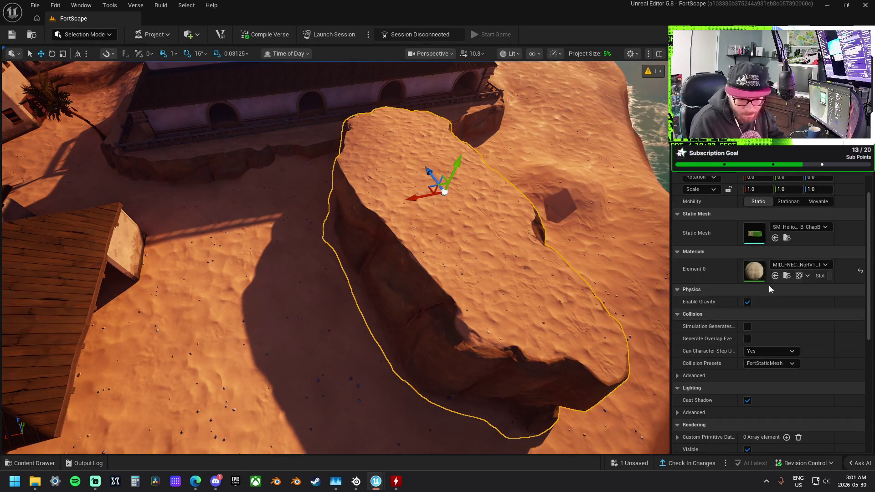
key(f)
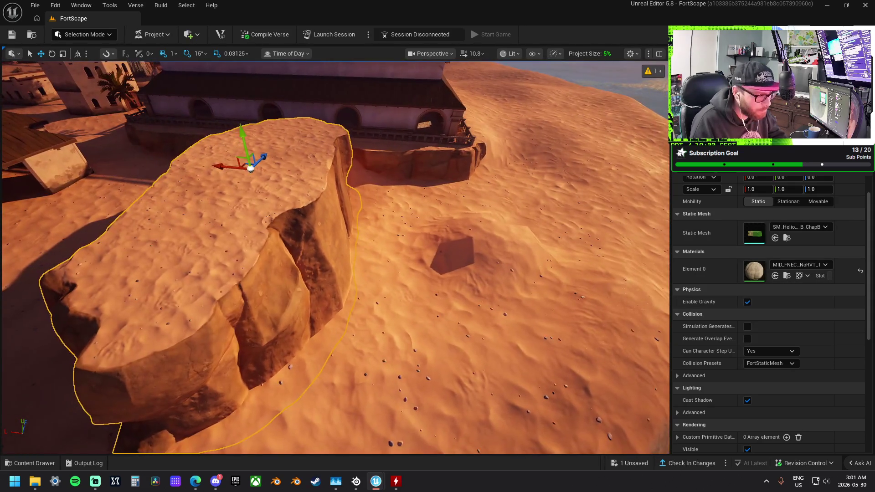
scroll(786, 313, up, 2)
scroll(790, 314, down, 2)
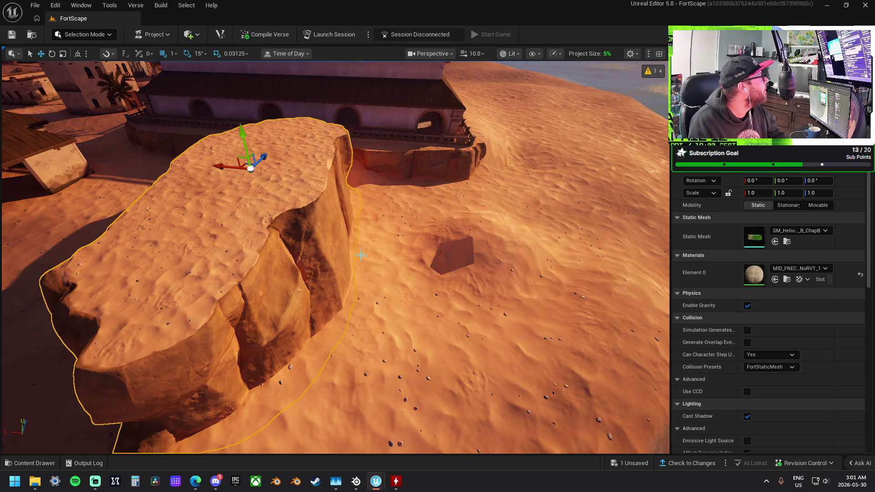
right_click(363, 255)
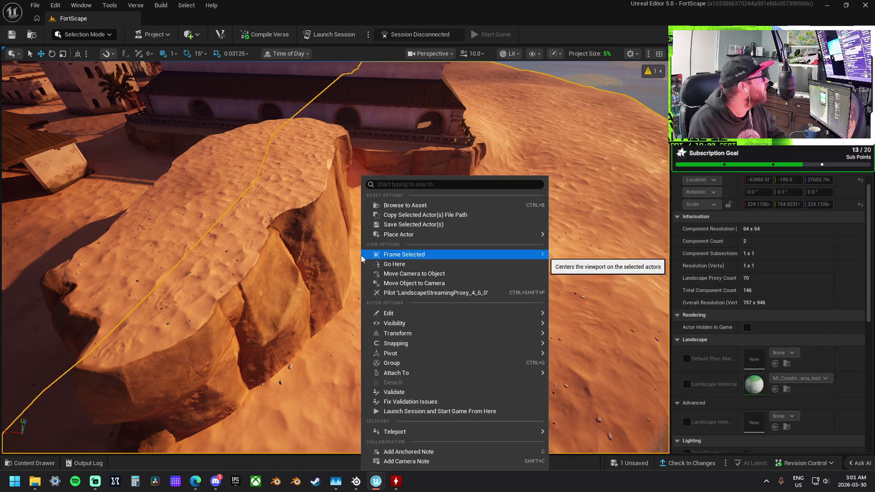
scroll(278, 249, down, 10)
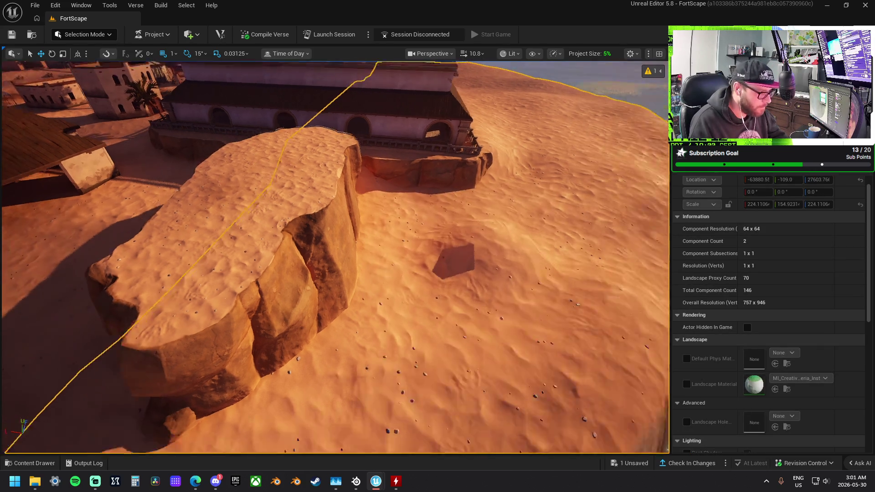
scroll(342, 234, up, 8)
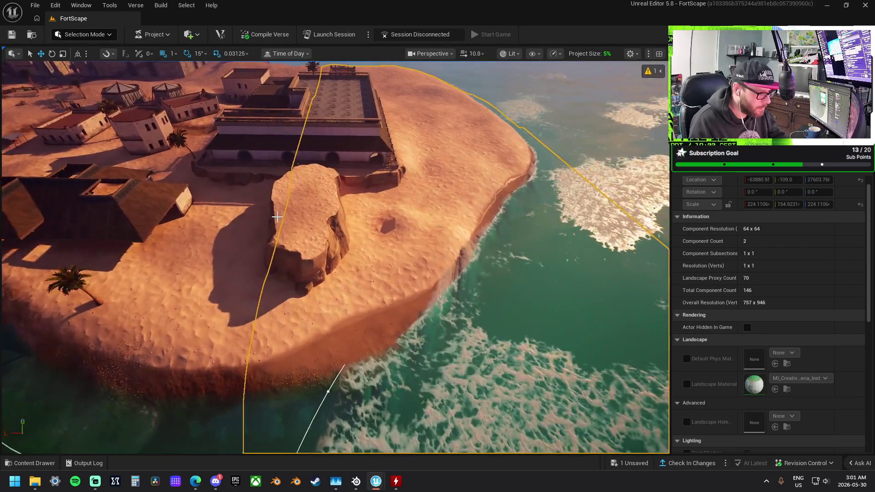
click(342, 234)
key(Delete)
scroll(342, 234, up, 10)
scroll(342, 235, down, 5)
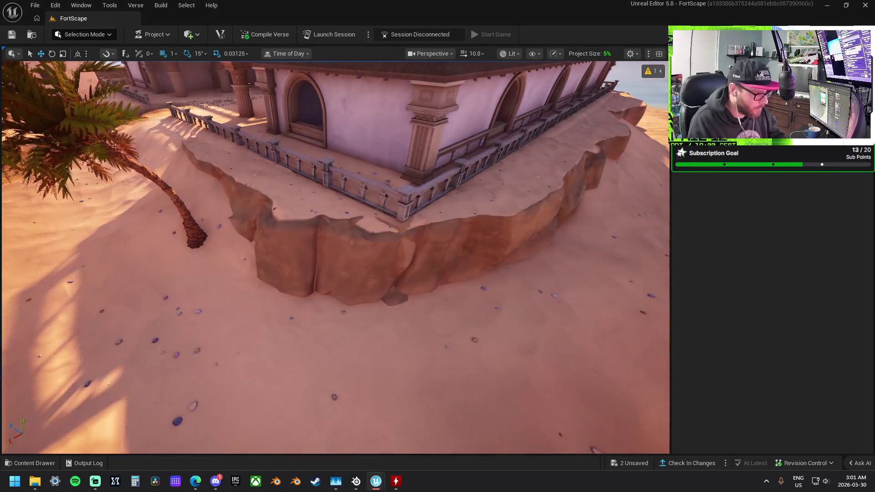
scroll(335, 258, down, 2)
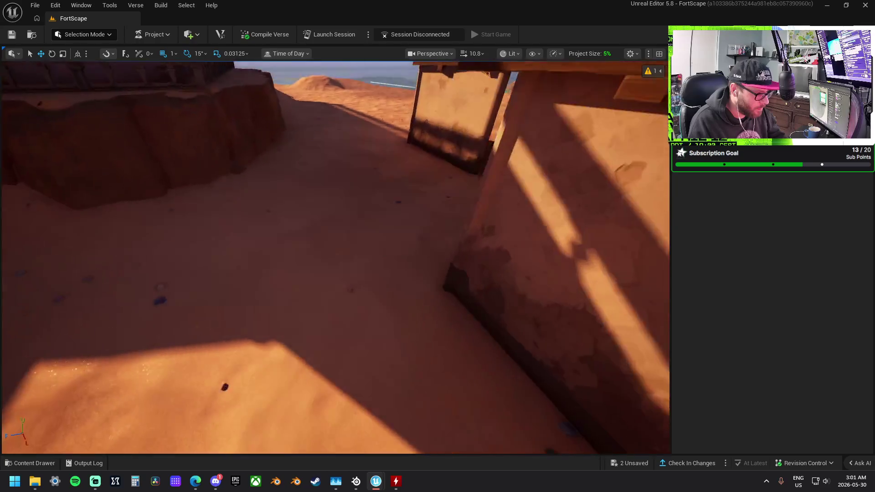
scroll(335, 257, down, 5)
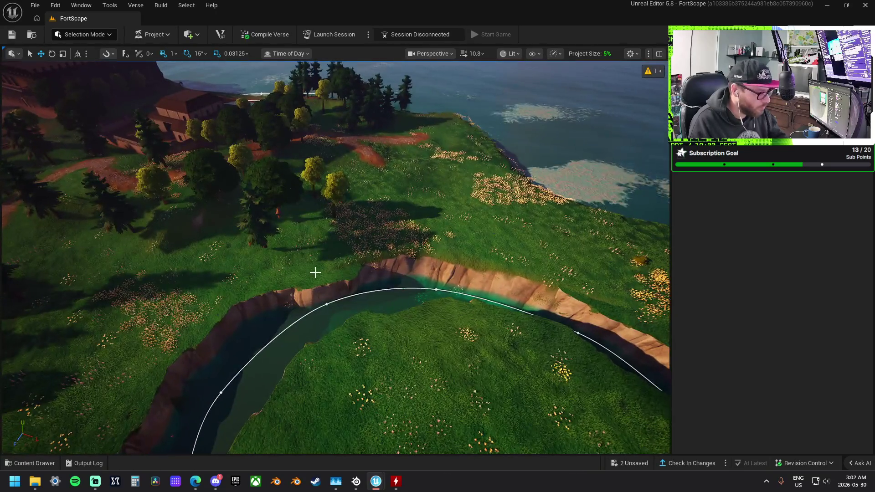
Rotate the river-bank cliff mesh in 5° snaps and slide it along the bank
click(314, 278)
key(f)
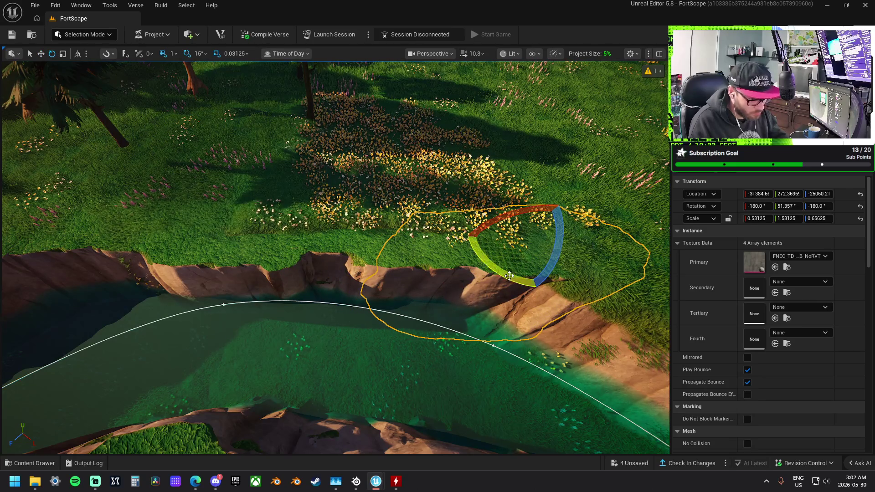
key(w)
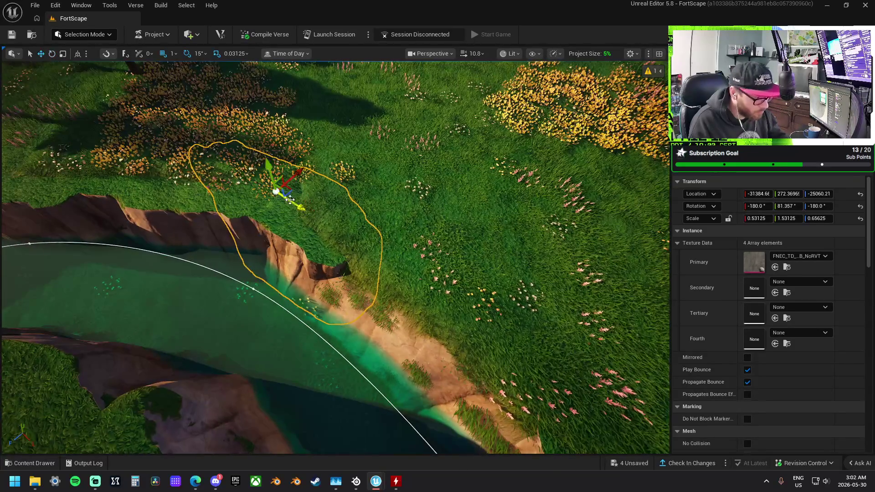
mouse_move(291, 179)
mouse_down()
mouse_move(298, 210)
mouse_move(294, 201)
mouse_move(371, 248)
mouse_move(436, 305)
mouse_up()
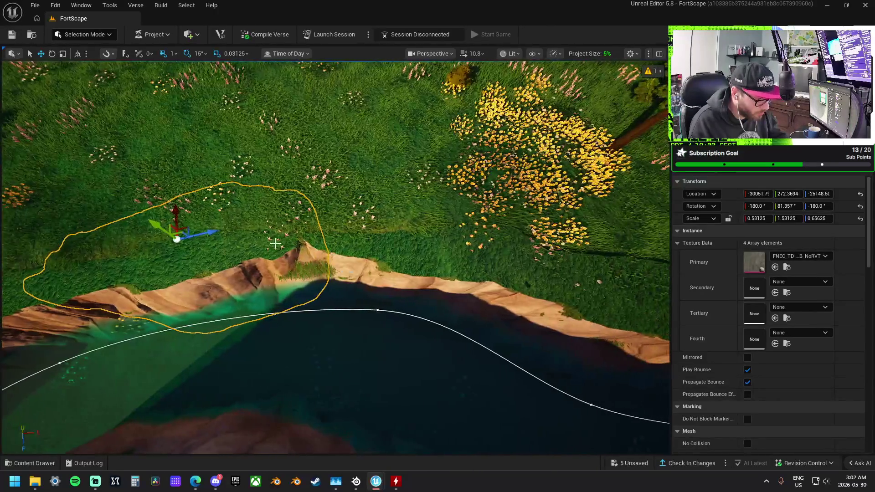
drag(226, 228, 225, 246)
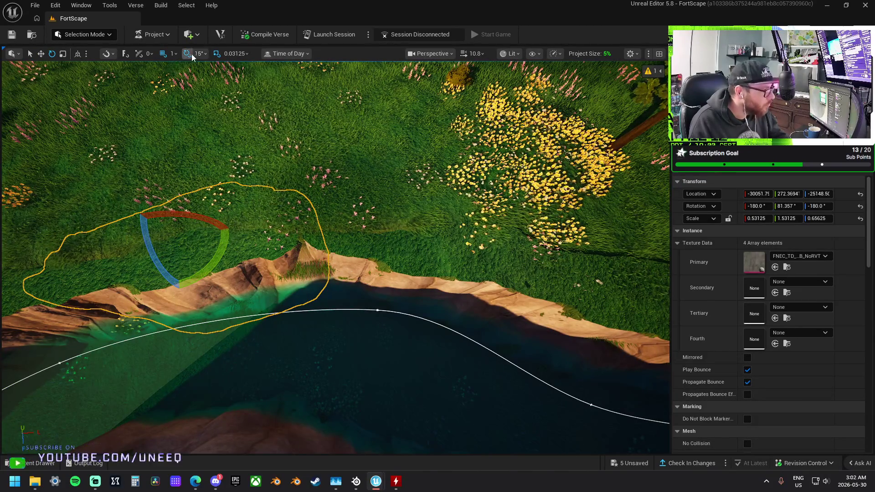
mouse_move(216, 260)
mouse_down()
mouse_move(218, 253)
mouse_move(166, 236)
mouse_move(133, 242)
mouse_move(294, 245)
mouse_up()
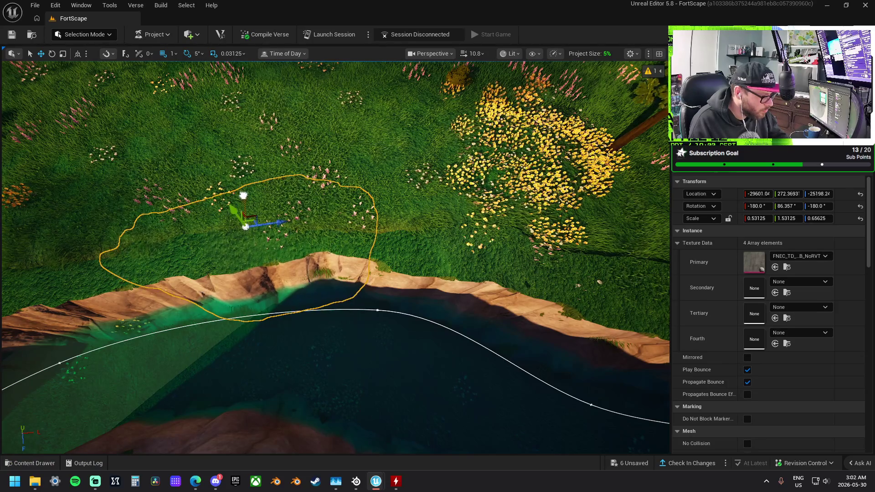
mouse_move(271, 224)
mouse_down()
mouse_move(234, 234)
mouse_move(136, 91)
mouse_move(260, 116)
mouse_move(218, 151)
mouse_move(303, 239)
mouse_up()
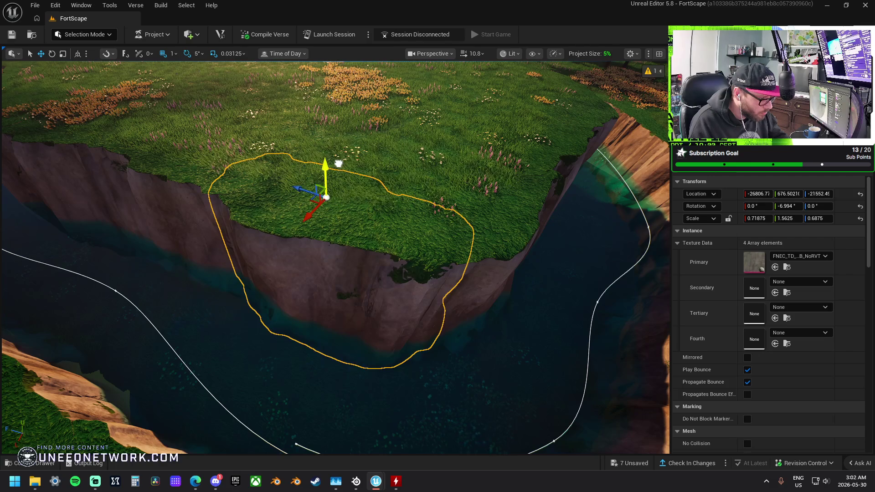
mouse_move(338, 163)
mouse_down()
mouse_move(434, 218)
mouse_move(486, 229)
mouse_up()
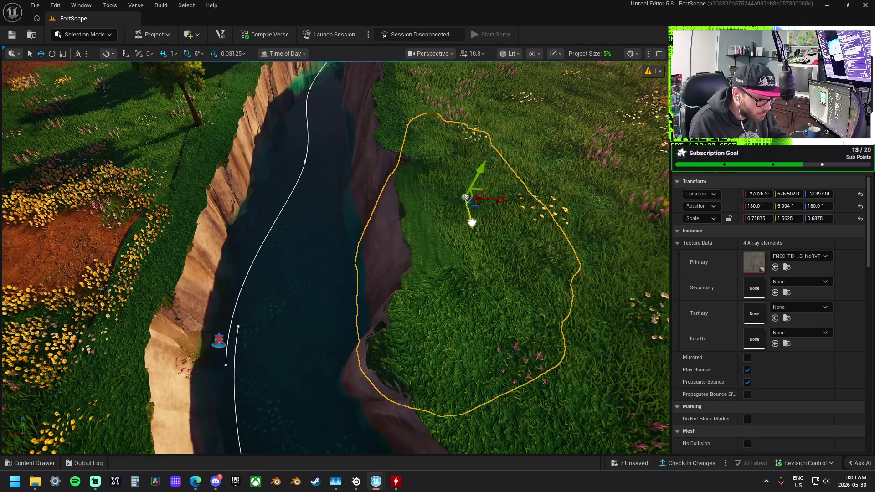
mouse_move(469, 180)
mouse_down()
mouse_move(404, 117)
mouse_move(248, 114)
mouse_move(269, 146)
mouse_up()
mouse_move(400, 202)
mouse_down()
mouse_move(347, 182)
mouse_move(319, 196)
mouse_move(400, 201)
mouse_up()
Switch to Landscape Mode with the Sculpt Flatten brush at size 318.98
click(236, 442)
click(86, 35)
click(95, 64)
drag(313, 190, 264, 201)
click(84, 79)
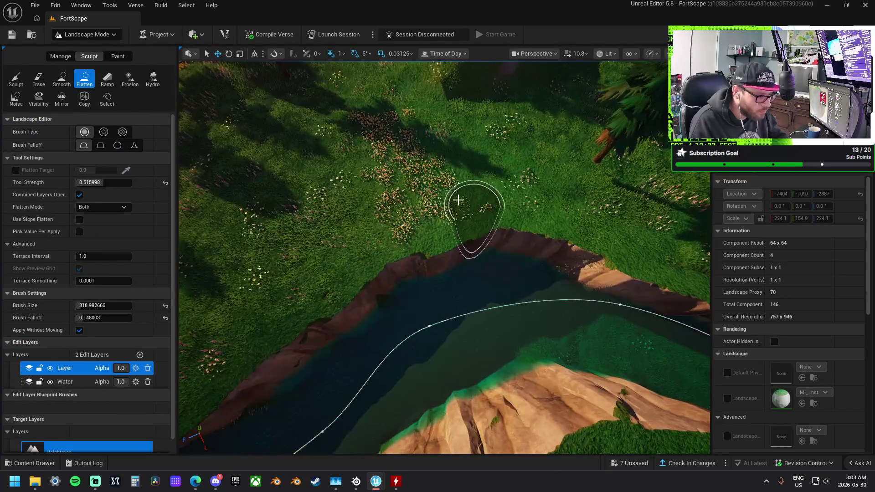
Flatten the grass above the lake shore at the river bend
scroll(468, 195, up, 5)
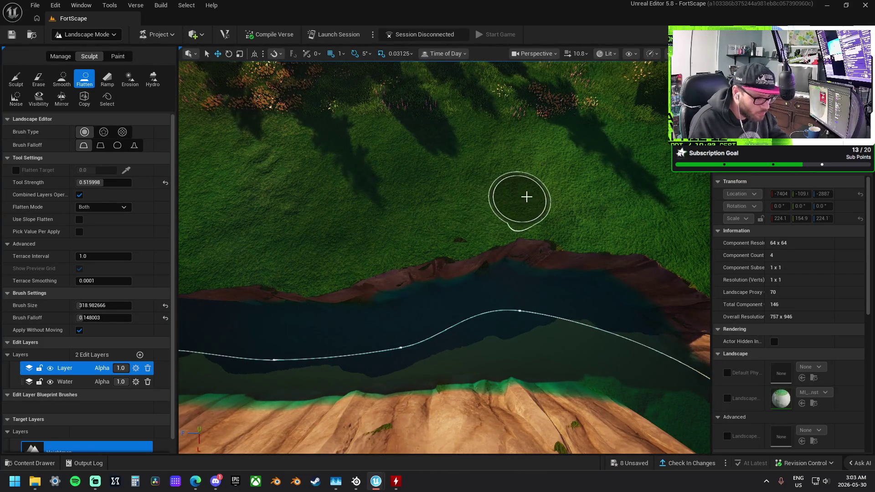
drag(680, 225, 317, 152)
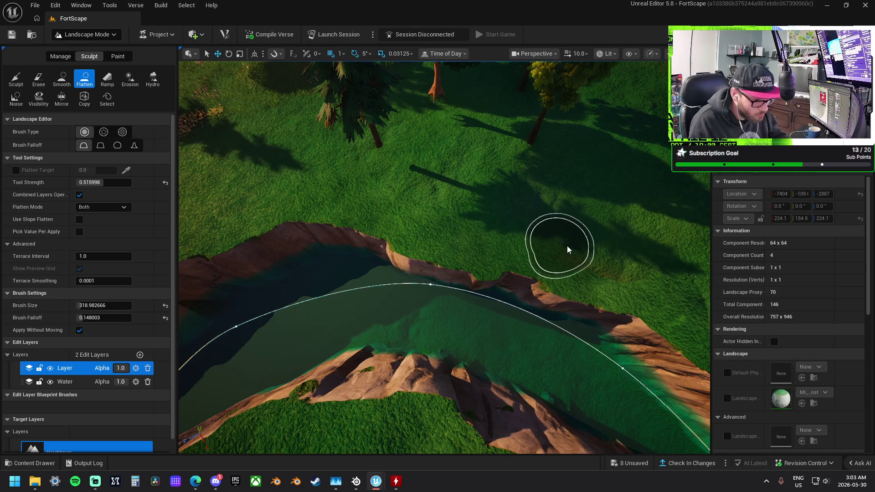
scroll(611, 252, up, 3)
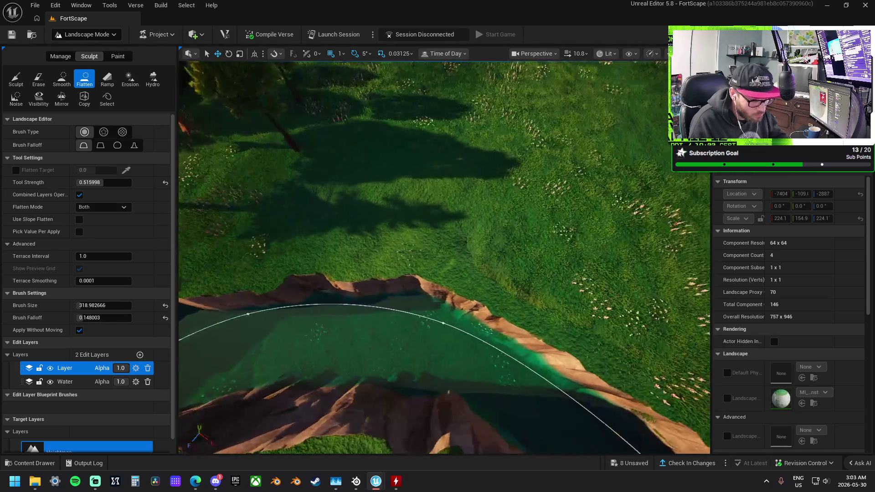
drag(420, 229, 478, 262)
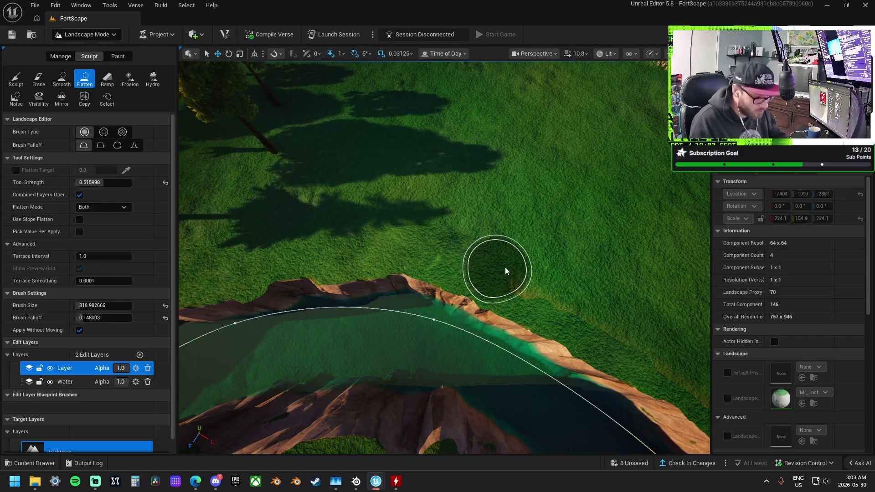
scroll(613, 314, down, 3)
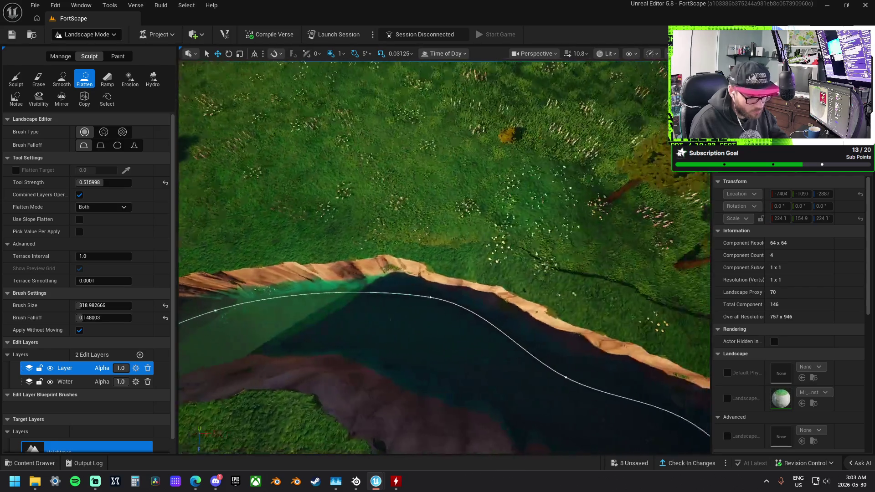
drag(299, 211, 363, 221)
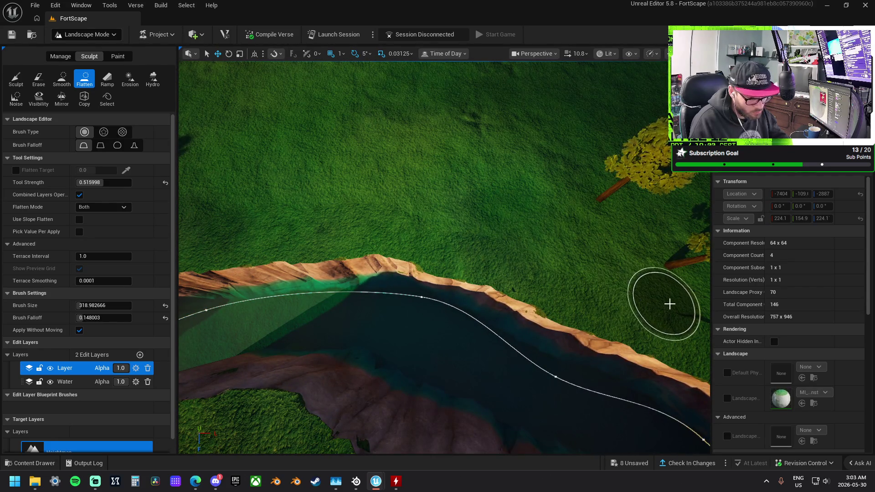
scroll(675, 306, down, 3)
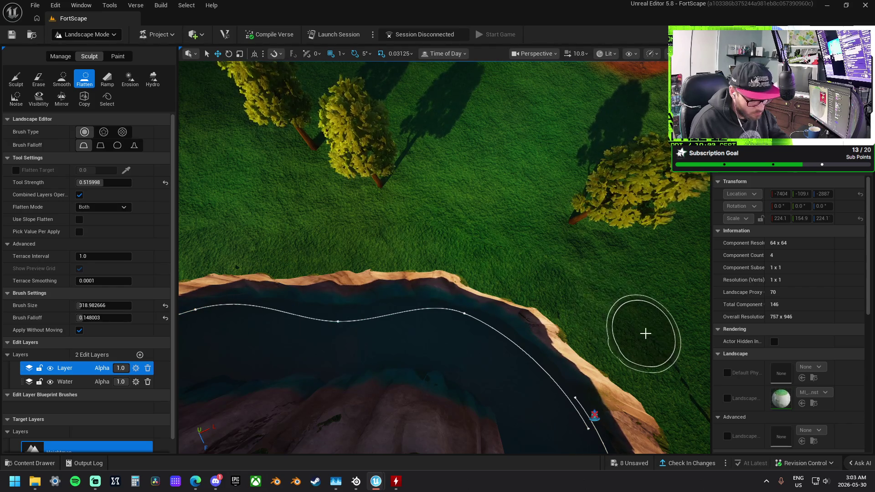
Flatten the grass ridge and ground around the dirt path and along the lake bank
mouse_move(563, 271)
mouse_down()
mouse_move(437, 249)
mouse_move(378, 218)
mouse_up()
mouse_move(422, 250)
mouse_down()
mouse_move(565, 326)
mouse_move(624, 376)
mouse_move(565, 313)
mouse_move(469, 254)
mouse_move(584, 385)
mouse_move(493, 302)
mouse_move(394, 265)
mouse_move(336, 260)
mouse_move(426, 294)
mouse_up()
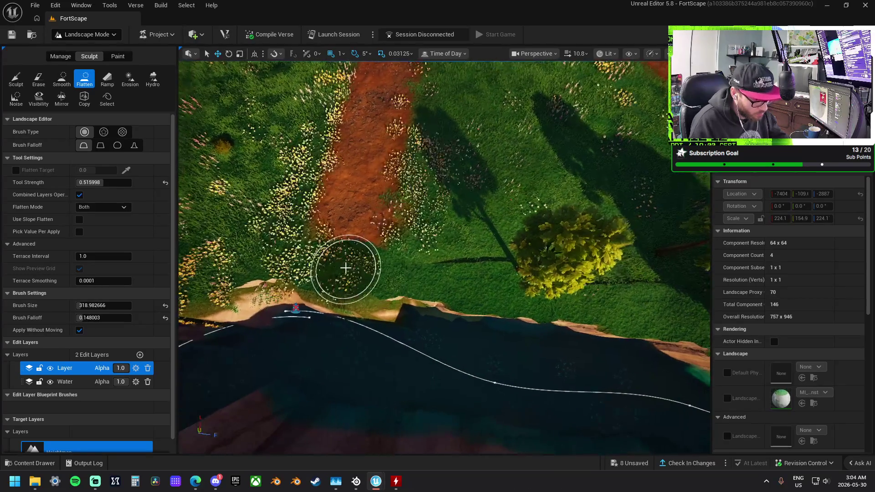
mouse_move(344, 260)
mouse_down()
mouse_move(357, 273)
mouse_move(521, 285)
mouse_move(500, 261)
mouse_move(408, 271)
mouse_move(451, 297)
mouse_up()
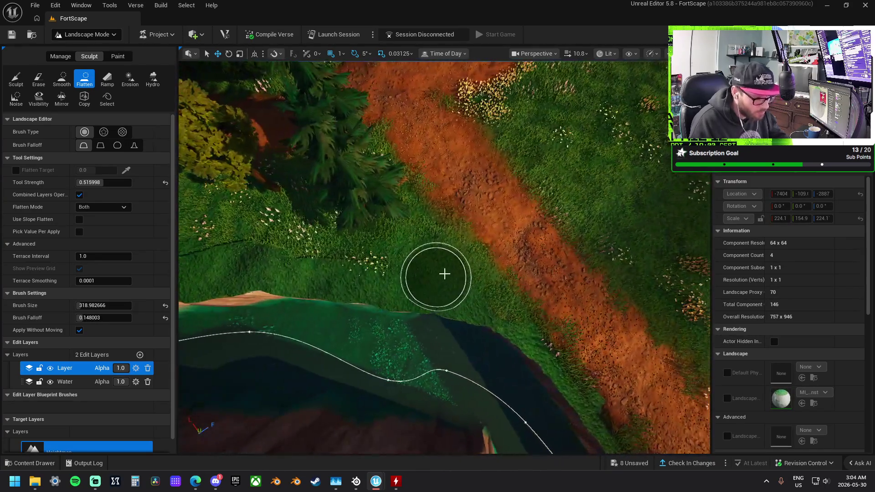
mouse_move(445, 274)
mouse_down()
mouse_move(524, 274)
mouse_move(446, 284)
mouse_move(373, 268)
mouse_move(234, 257)
mouse_move(319, 258)
mouse_move(458, 289)
mouse_up()
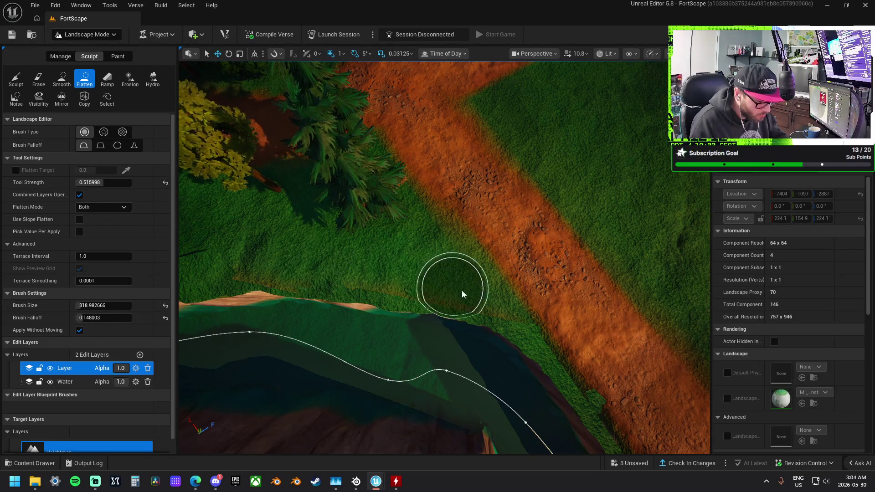
Flatten the rocky bank into smooth ground, plus the grass below and near the trees
right_click(518, 286)
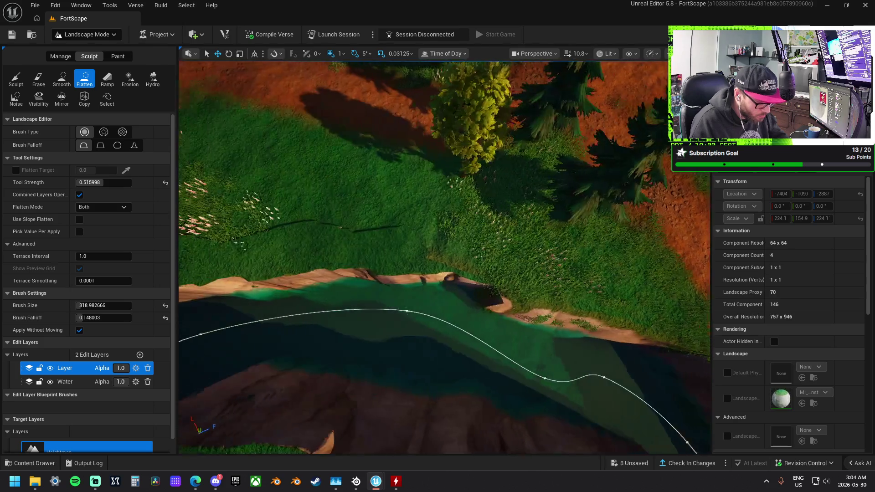
mouse_move(519, 286)
mouse_down()
mouse_move(566, 274)
mouse_move(424, 235)
mouse_move(320, 228)
mouse_up()
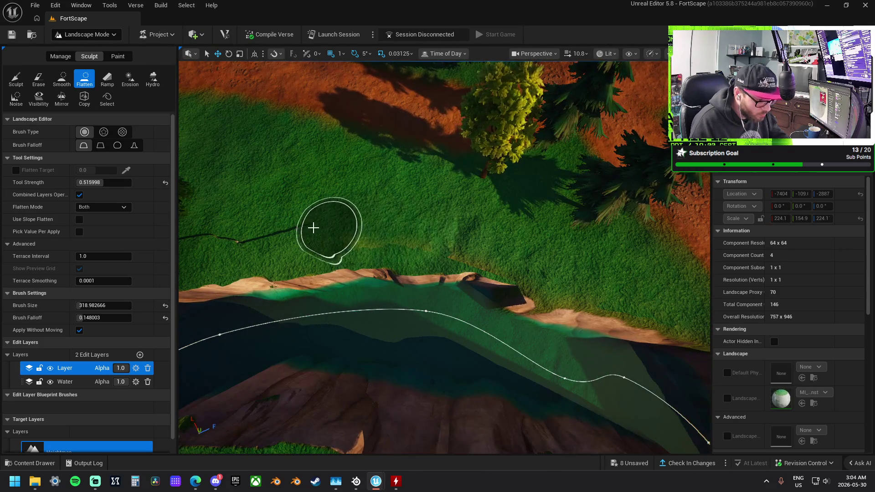
drag(515, 270, 316, 269)
right_click(439, 260)
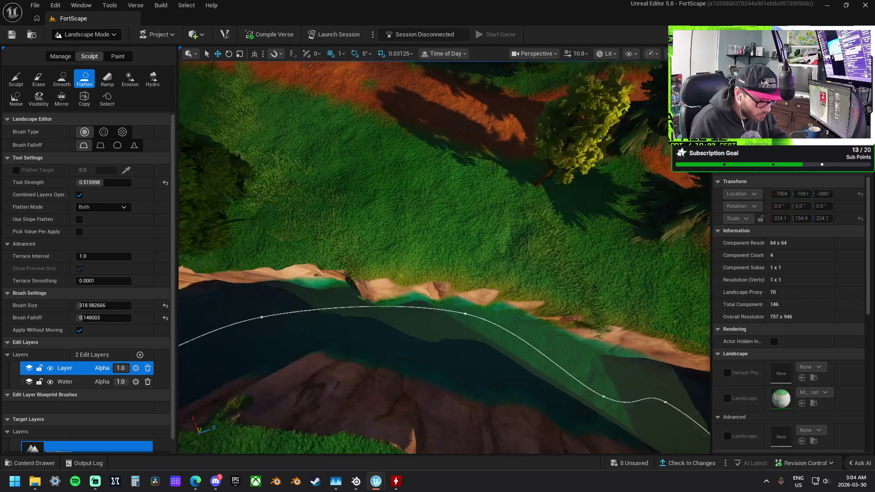
mouse_move(572, 240)
mouse_down()
mouse_move(450, 230)
mouse_move(275, 263)
mouse_move(372, 246)
mouse_up()
right_click(371, 247)
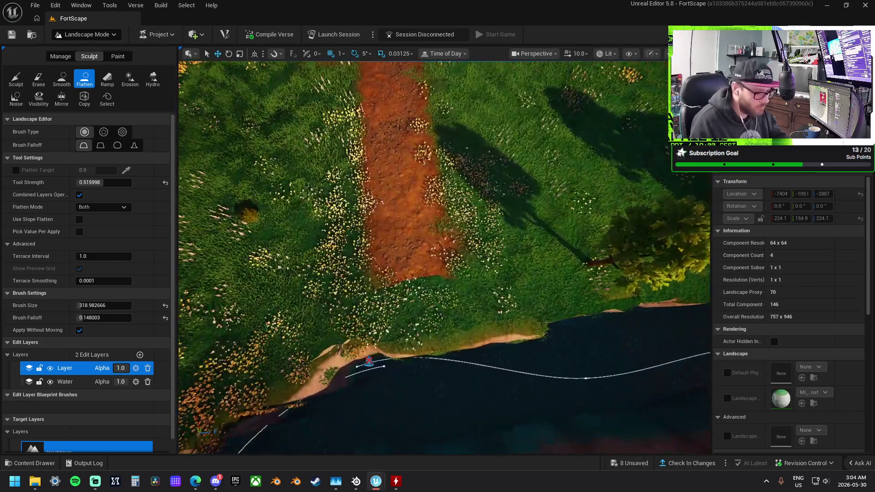
right_click(494, 242)
mouse_move(494, 242)
mouse_down()
mouse_move(641, 260)
mouse_move(414, 275)
mouse_up()
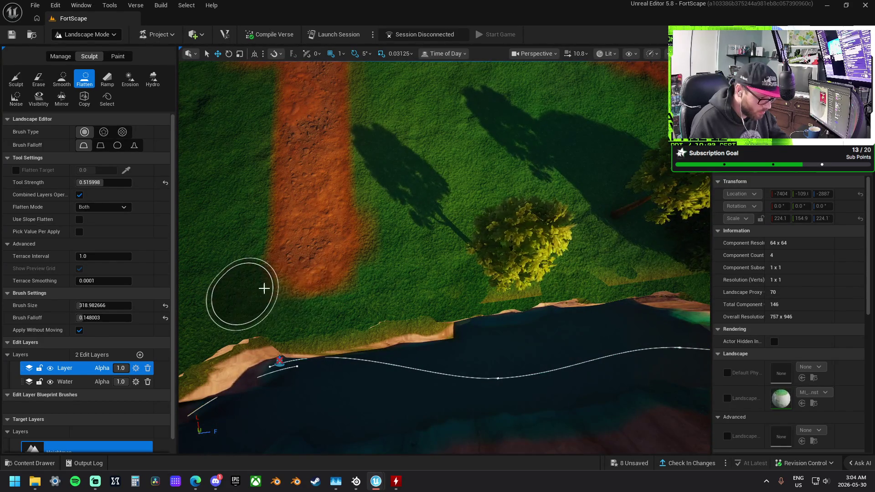
Flatten the grass above the curved lake bank and the riverbank below it
right_click(251, 289)
right_click(293, 254)
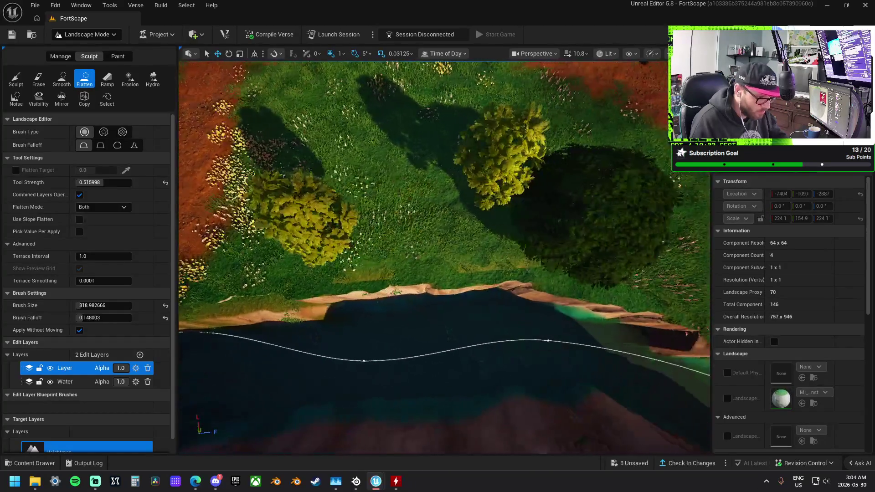
mouse_move(249, 258)
mouse_down()
mouse_move(401, 248)
mouse_move(371, 274)
mouse_move(381, 257)
mouse_move(605, 254)
mouse_move(532, 270)
mouse_move(351, 262)
mouse_move(582, 248)
mouse_move(553, 264)
mouse_move(416, 250)
mouse_move(637, 289)
mouse_up()
right_click(400, 248)
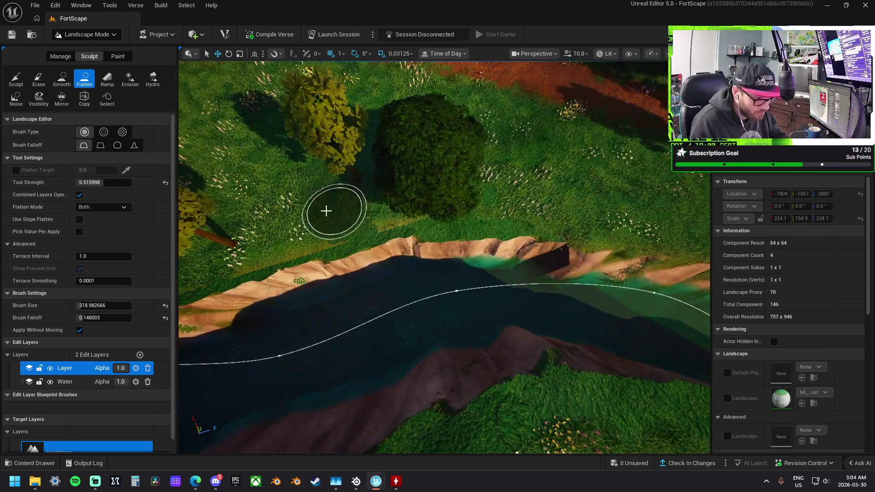
mouse_move(326, 210)
mouse_down()
mouse_move(514, 210)
mouse_move(625, 229)
mouse_move(225, 193)
mouse_up()
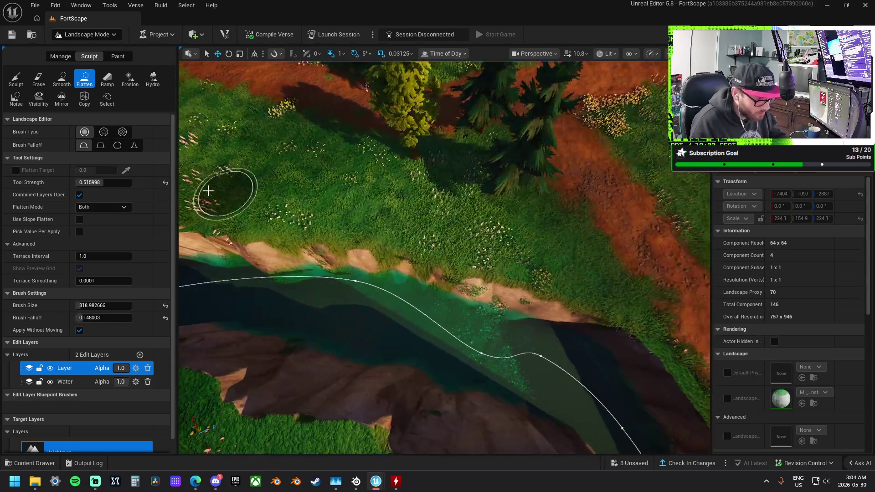
mouse_move(427, 229)
mouse_down()
mouse_move(556, 277)
mouse_move(553, 336)
mouse_move(451, 289)
mouse_move(250, 274)
mouse_move(288, 261)
mouse_move(335, 264)
mouse_up()
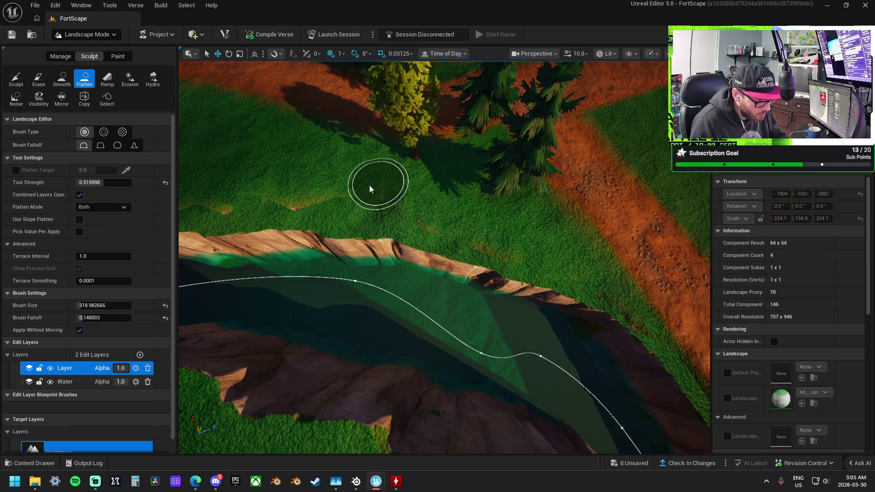
Flatten away the dark ridge and the grass above the cliff toward its edge
drag(320, 182, 354, 196)
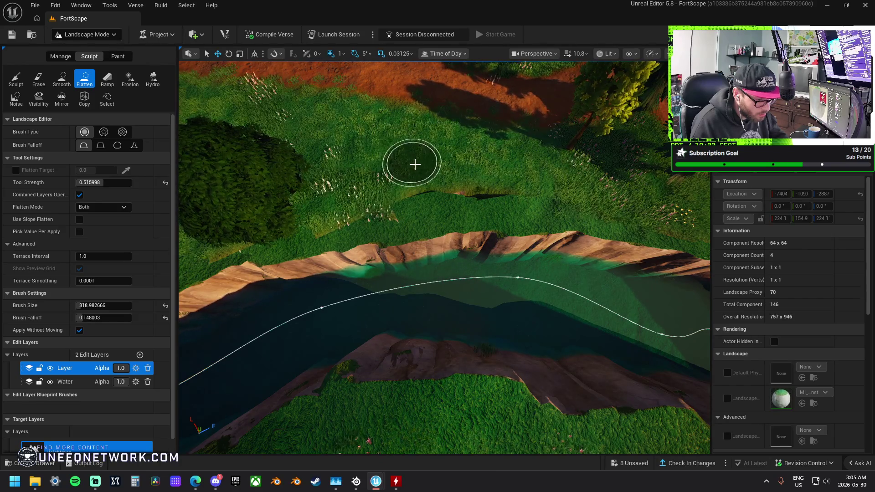
mouse_move(439, 186)
mouse_down()
mouse_move(551, 170)
mouse_move(451, 179)
mouse_move(496, 187)
mouse_move(478, 197)
mouse_move(504, 197)
mouse_move(473, 202)
mouse_up()
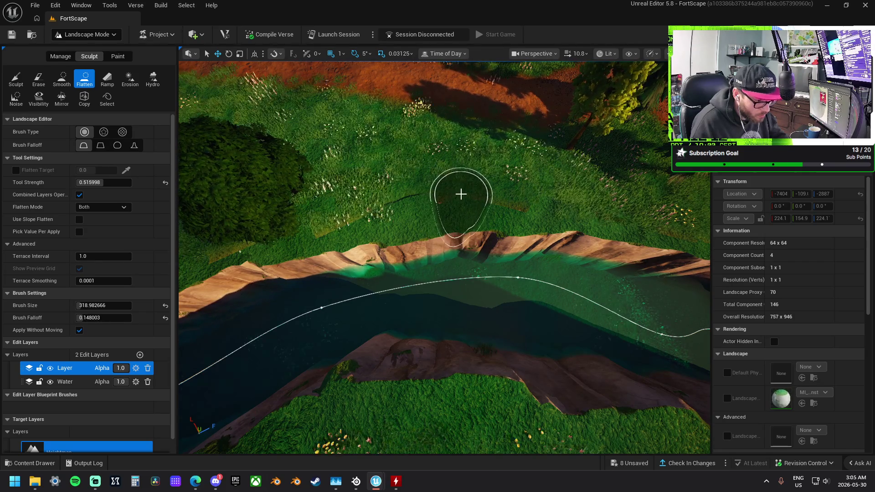
drag(459, 193, 451, 193)
mouse_move(470, 191)
mouse_down()
mouse_move(516, 190)
mouse_move(500, 197)
mouse_move(436, 190)
mouse_up()
mouse_move(381, 207)
mouse_down()
mouse_move(431, 193)
mouse_move(365, 210)
mouse_up()
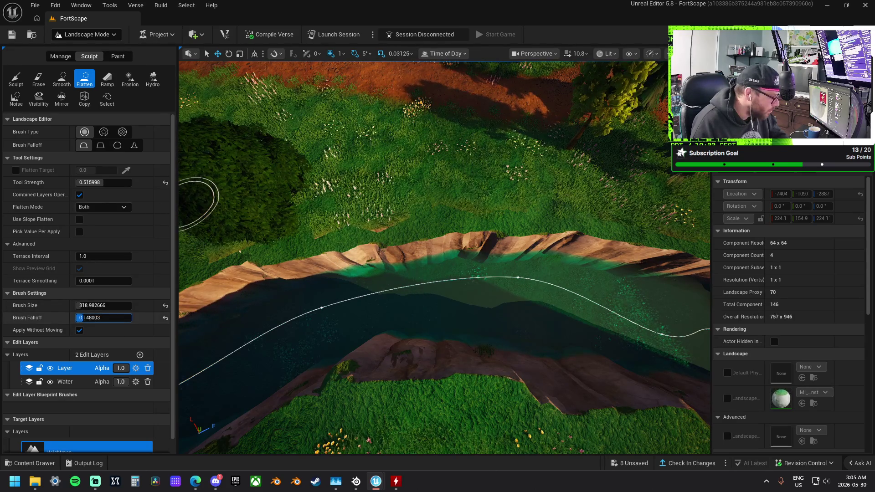
Flatten along the top of the cliff edge and the grass slope above the river
drag(421, 287, 464, 265)
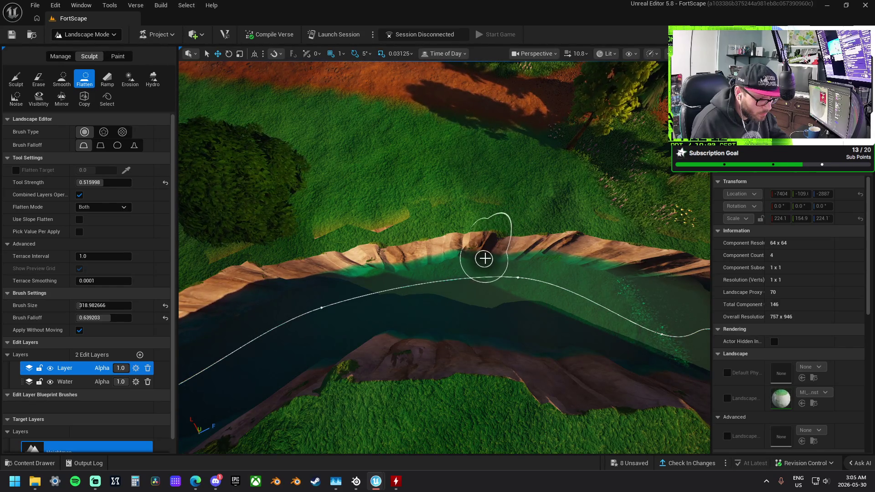
drag(461, 255, 365, 277)
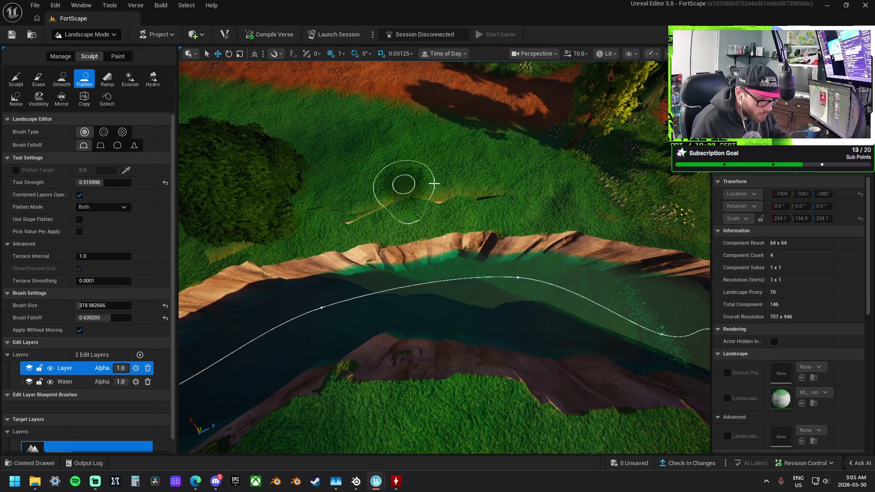
mouse_move(508, 180)
mouse_down()
mouse_move(469, 190)
mouse_move(492, 194)
mouse_move(451, 198)
mouse_move(468, 207)
mouse_up()
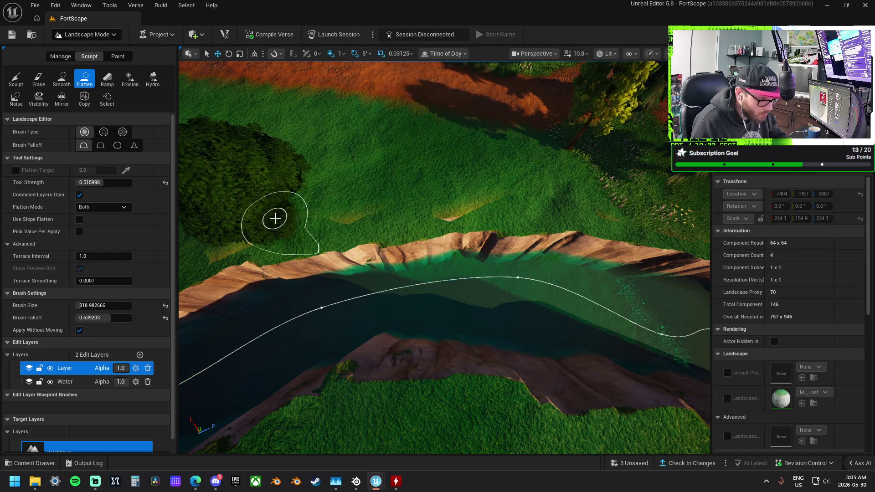
Flatten the slope below the trees and the shoreline beneath it
scroll(322, 205, up, 5)
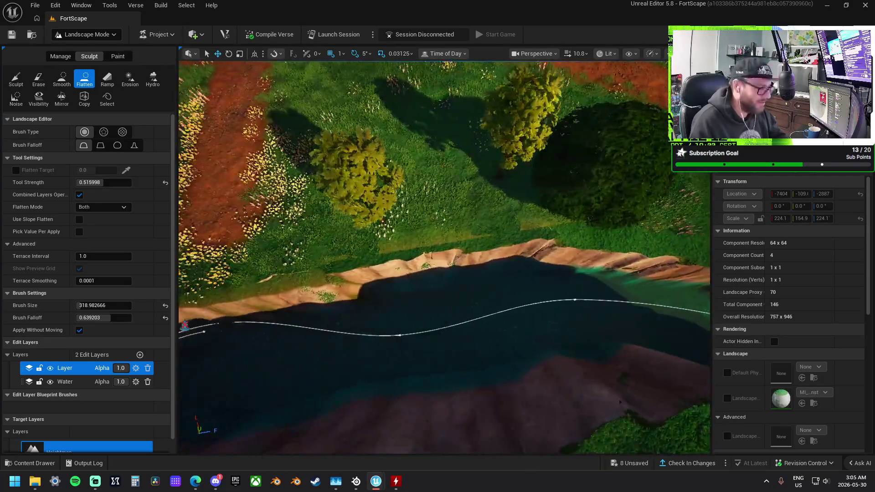
right_click(370, 206)
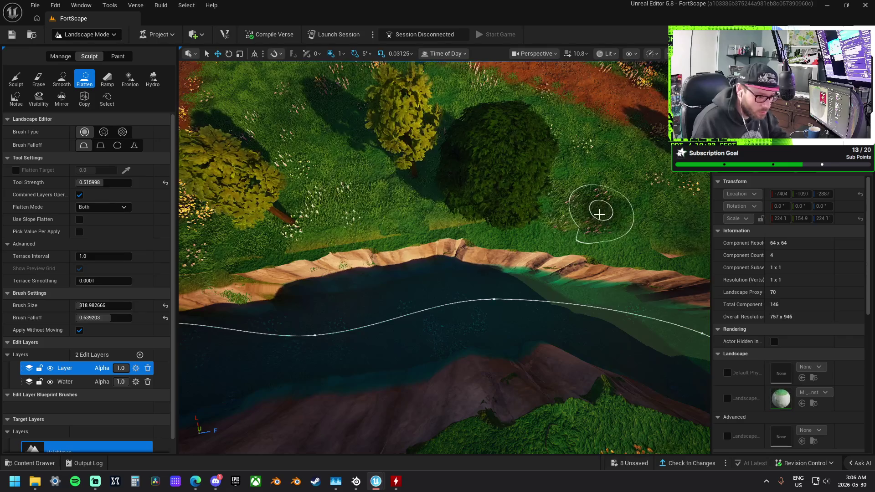
drag(600, 213, 537, 217)
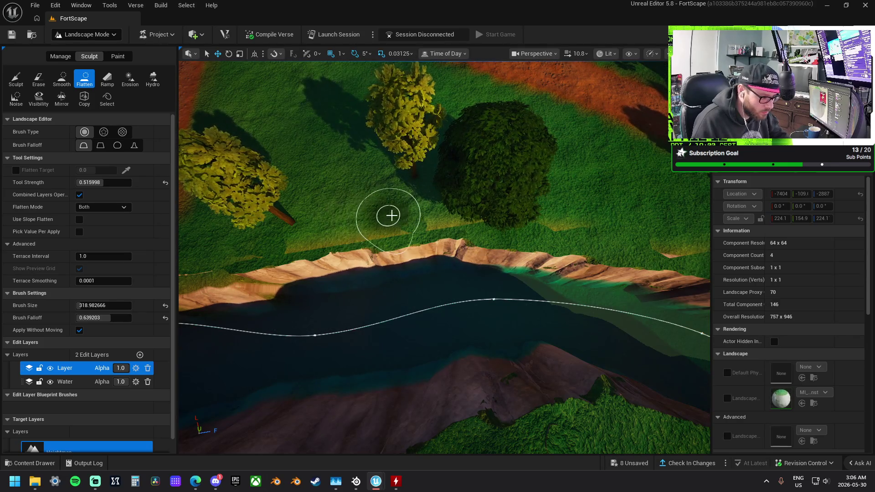
mouse_move(346, 223)
mouse_down()
mouse_move(391, 279)
mouse_move(408, 280)
mouse_up()
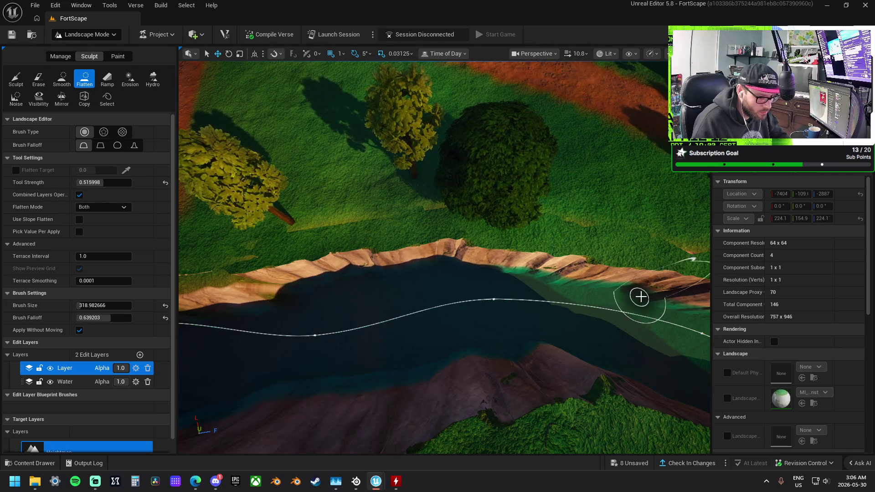
scroll(627, 296, up, 3)
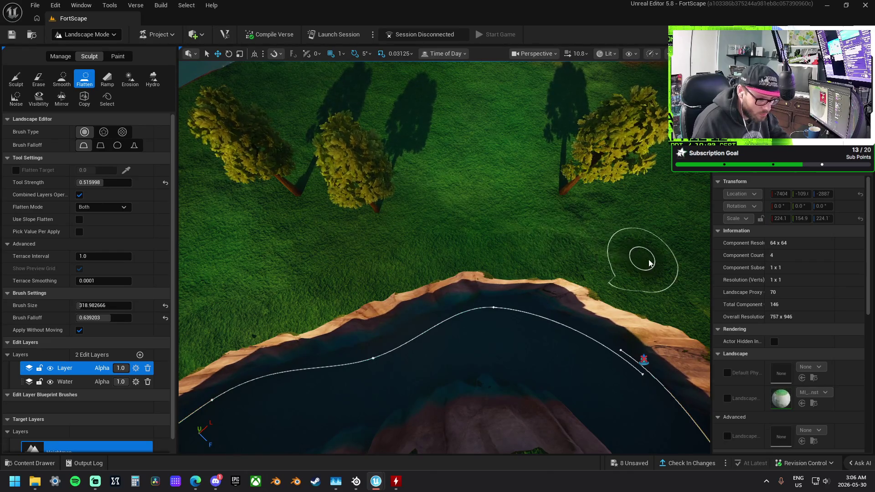
scroll(632, 245, up, 3)
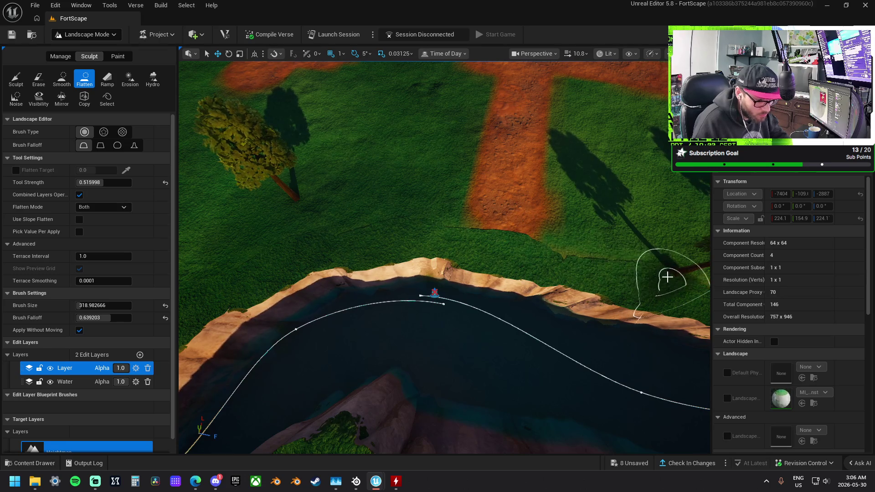
drag(592, 253, 456, 196)
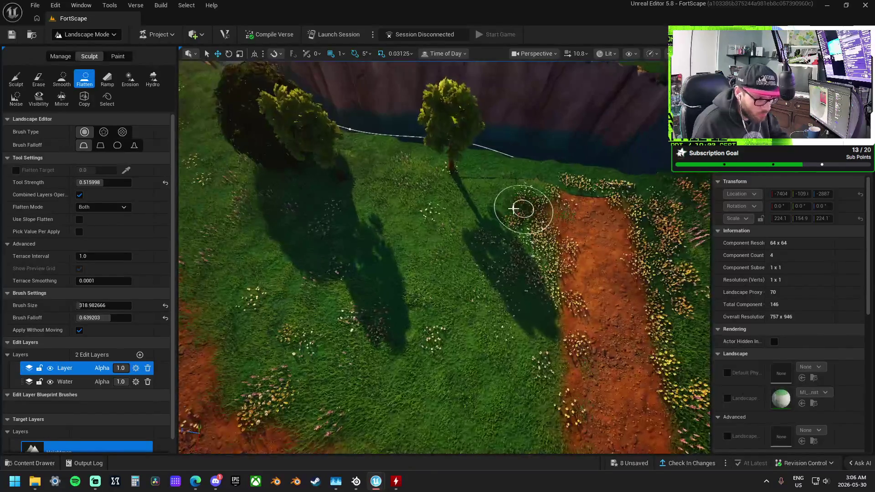
Level the grassy slope above the cliff overlooking the water with the Flatten brush
click(15, 79)
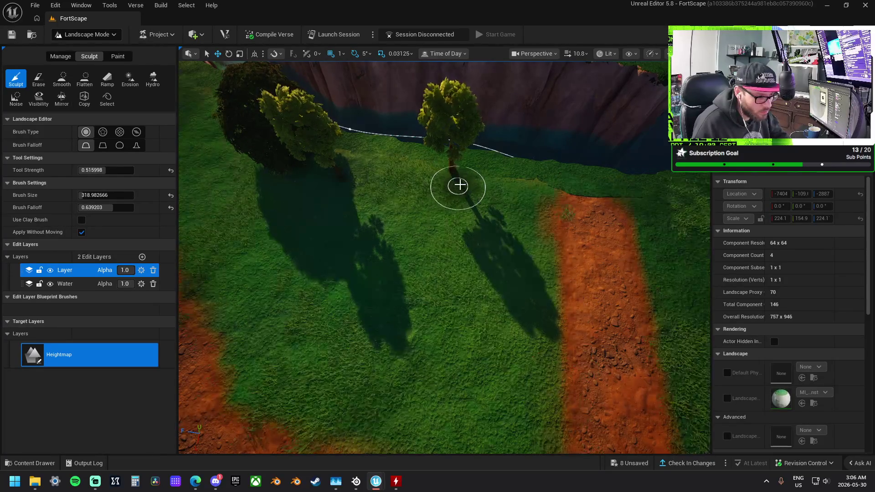
mouse_move(484, 195)
mouse_down()
mouse_move(447, 215)
mouse_move(449, 195)
mouse_up()
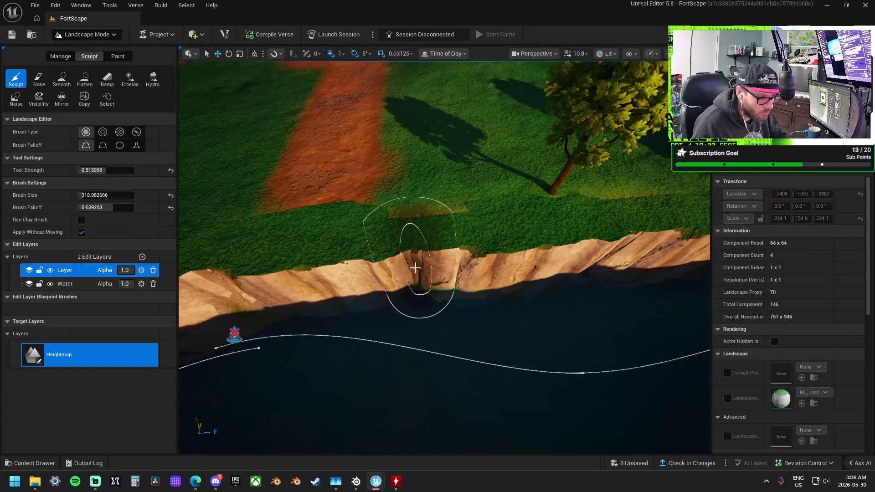
click(83, 77)
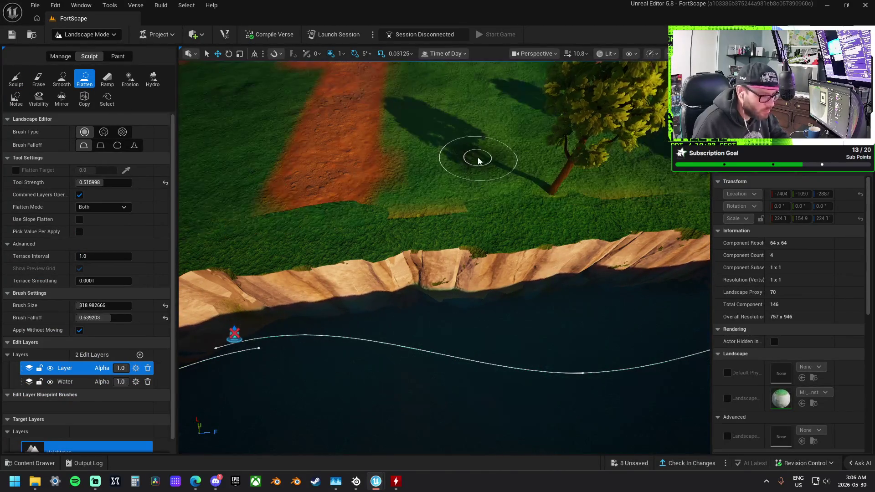
mouse_move(495, 182)
mouse_down()
mouse_move(401, 195)
mouse_move(611, 190)
mouse_move(561, 195)
mouse_up()
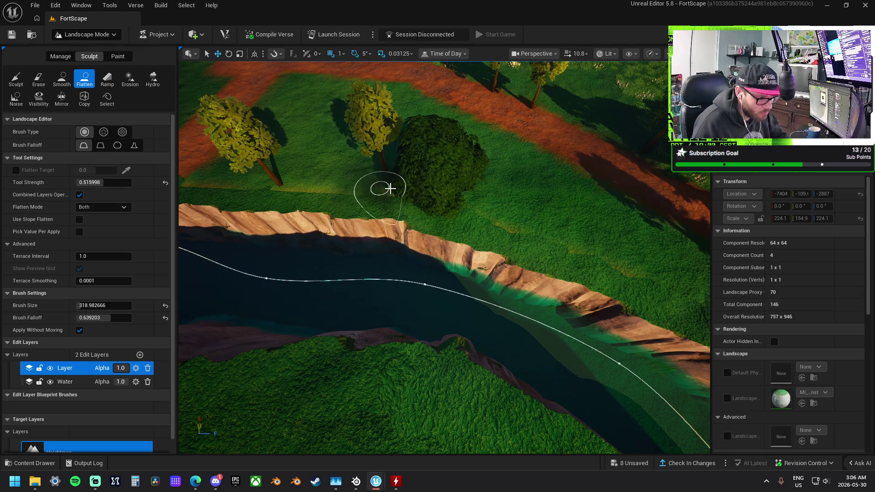
drag(417, 190, 417, 190)
In Selection Mode, widen the grass bank piece by the river to about 0.78 X scale
click(83, 40)
click(86, 42)
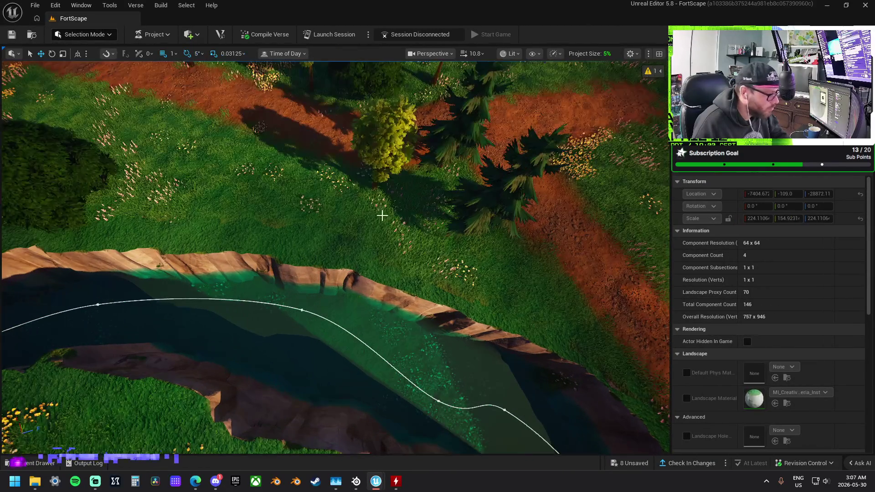
click(305, 224)
key(f)
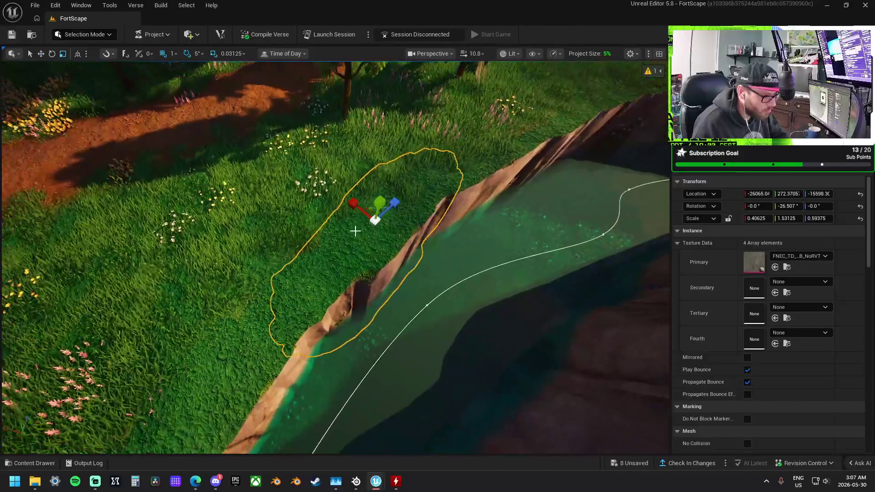
mouse_move(355, 203)
mouse_down()
mouse_move(371, 219)
mouse_move(333, 190)
mouse_move(342, 186)
mouse_up()
key(w)
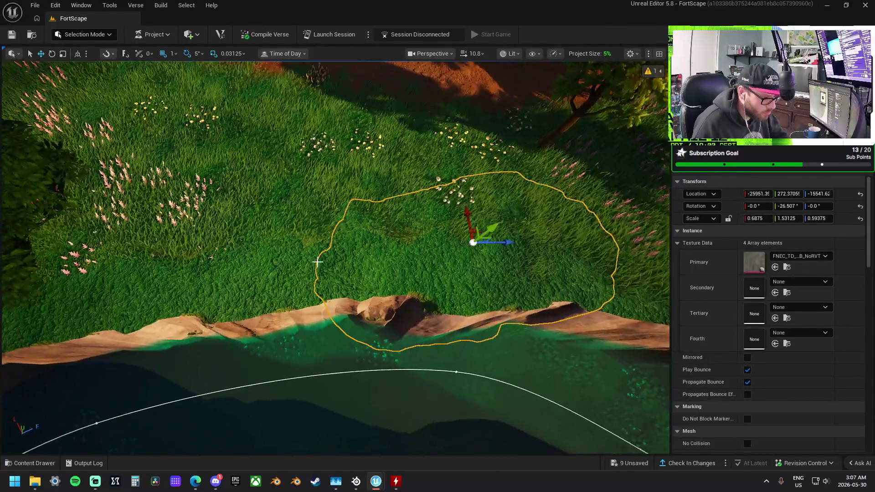
key(ctrl+z)
key(r)
drag(254, 241, 259, 219)
key(w)
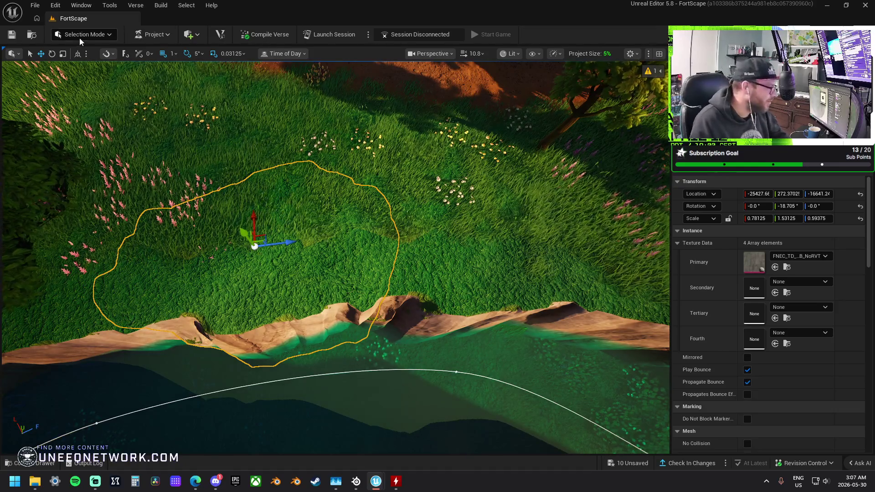
click(79, 35)
Flatten the meadow above the cliff, then smooth the bump near the edge and upper meadow
click(93, 62)
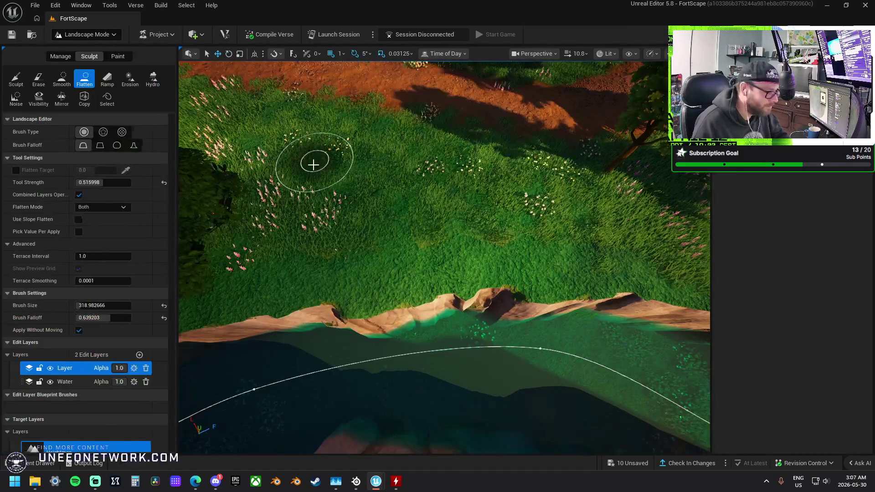
mouse_move(336, 243)
mouse_down()
mouse_move(371, 214)
mouse_move(359, 217)
mouse_move(443, 193)
mouse_move(373, 193)
mouse_move(432, 209)
mouse_move(395, 243)
mouse_move(397, 221)
mouse_move(395, 231)
mouse_move(343, 238)
mouse_up()
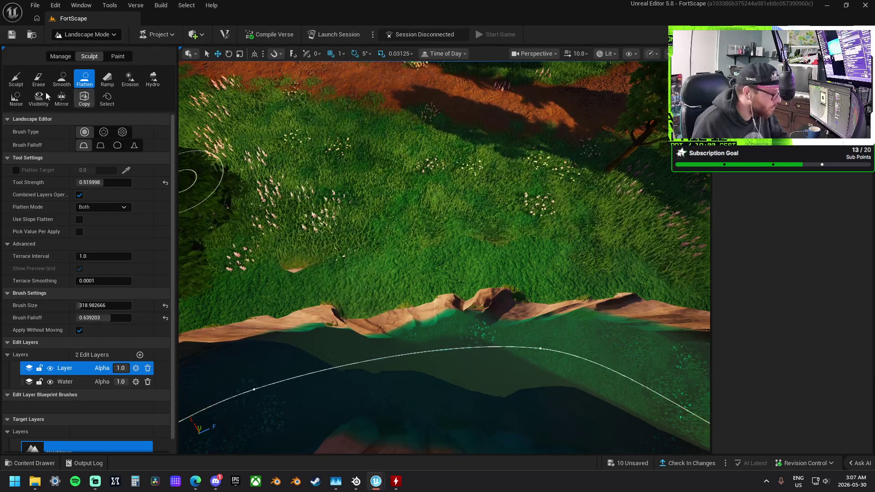
click(16, 78)
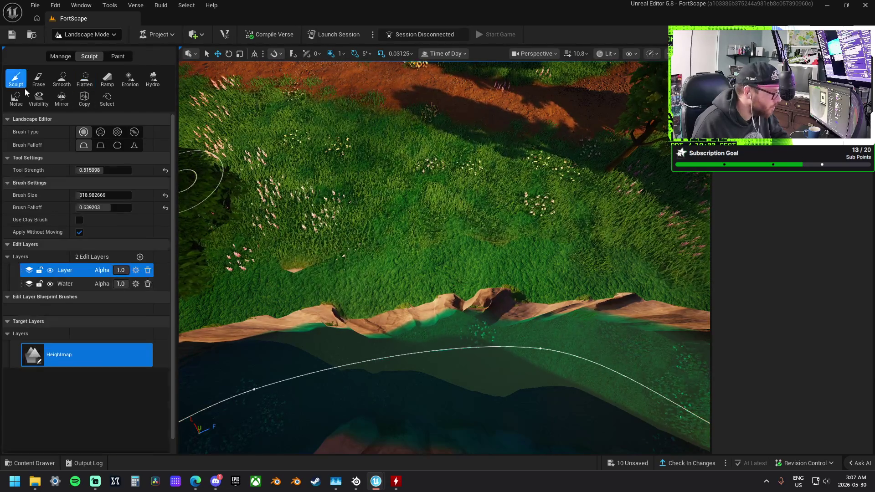
click(62, 78)
drag(308, 247, 305, 293)
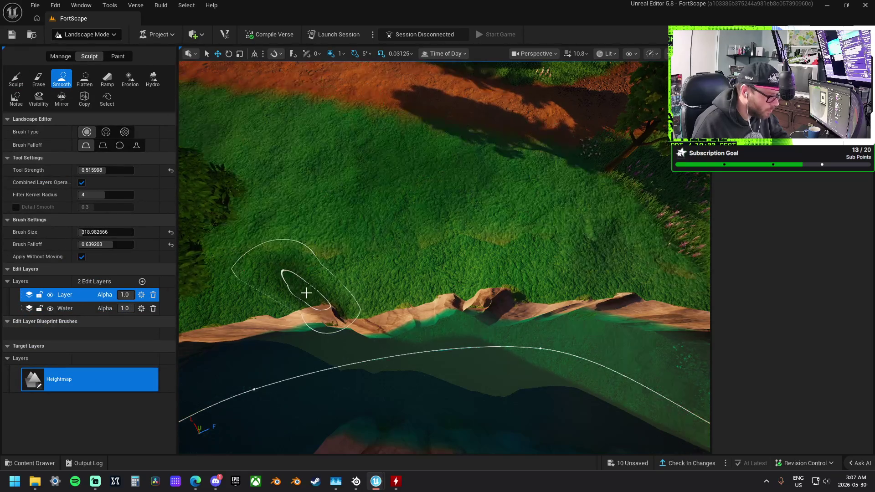
mouse_move(324, 198)
mouse_down()
mouse_move(311, 205)
mouse_move(312, 219)
mouse_move(343, 220)
mouse_move(299, 232)
mouse_move(342, 228)
mouse_move(340, 242)
mouse_move(542, 249)
mouse_up()
Flatten the middle, left and right parts of the meadow
click(85, 79)
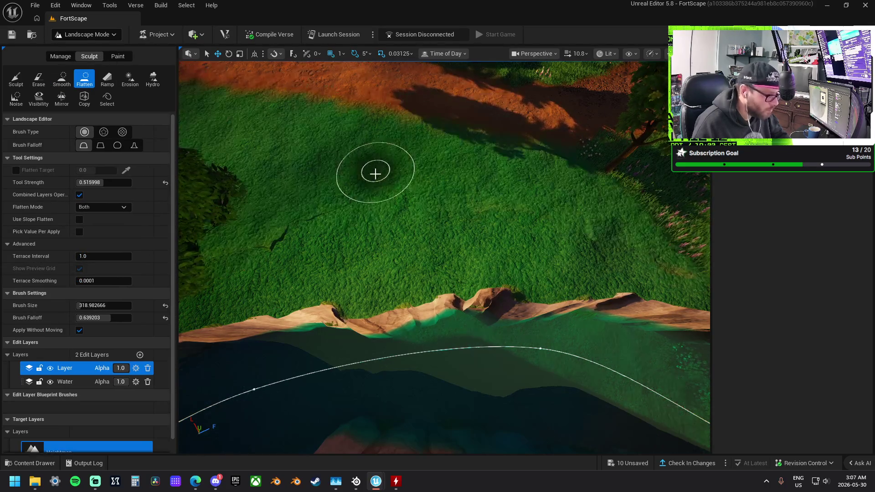
mouse_move(375, 182)
mouse_down()
mouse_move(491, 179)
mouse_move(396, 186)
mouse_up()
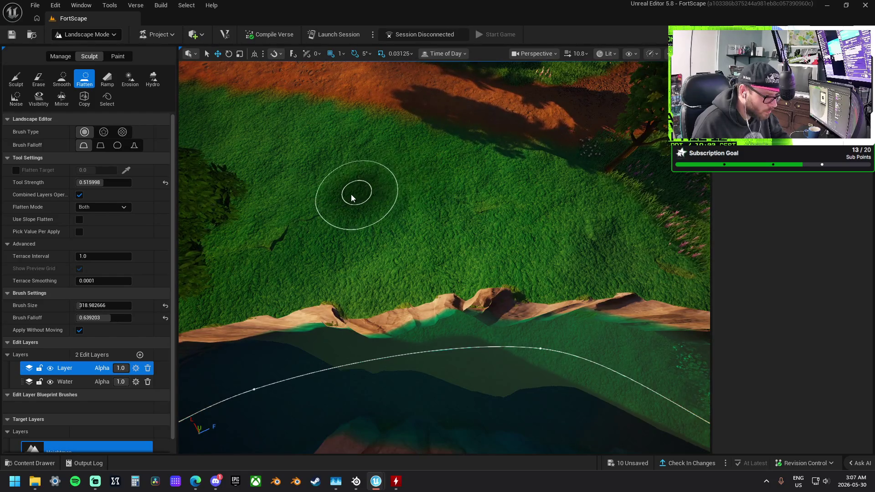
mouse_move(319, 207)
mouse_down()
mouse_move(260, 240)
mouse_move(307, 225)
mouse_move(250, 246)
mouse_up()
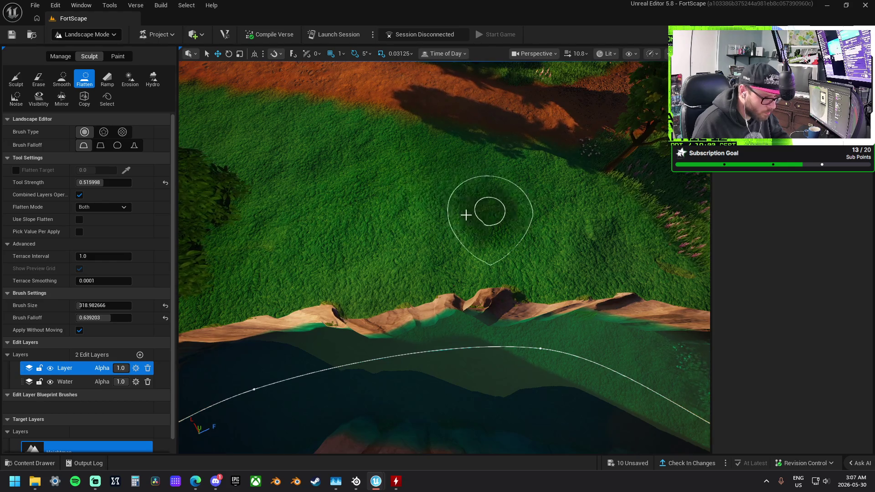
mouse_move(462, 191)
mouse_down()
mouse_move(524, 191)
mouse_move(504, 215)
mouse_move(318, 219)
mouse_move(504, 175)
mouse_up()
mouse_move(635, 159)
mouse_down()
mouse_move(598, 186)
mouse_move(394, 199)
mouse_move(446, 182)
mouse_move(449, 127)
mouse_move(273, 195)
mouse_move(454, 201)
mouse_move(557, 182)
mouse_move(532, 171)
mouse_move(313, 195)
mouse_move(479, 152)
mouse_up()
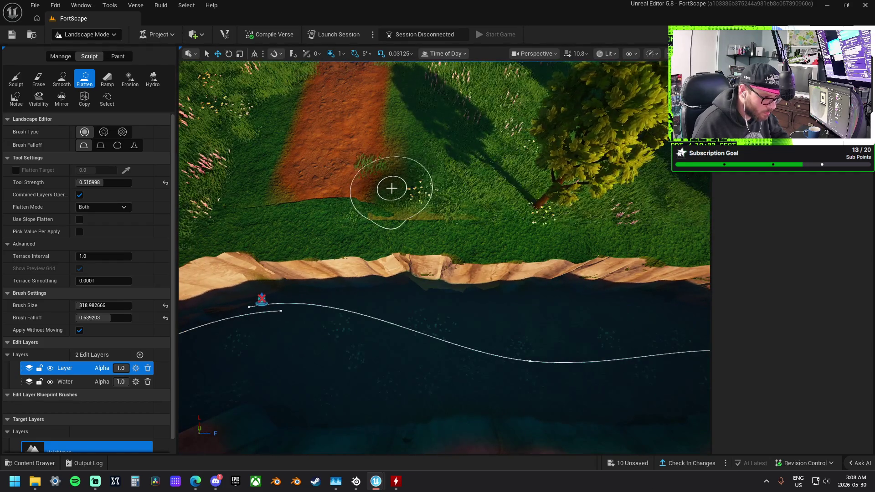
Flatten a spot at the dirt path's edge near the river bend
click(234, 173)
drag(440, 184, 392, 196)
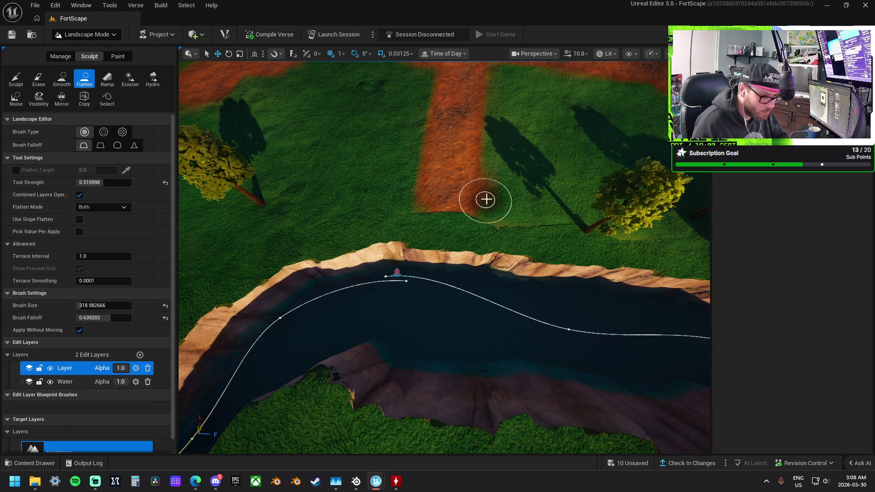
drag(282, 209, 292, 206)
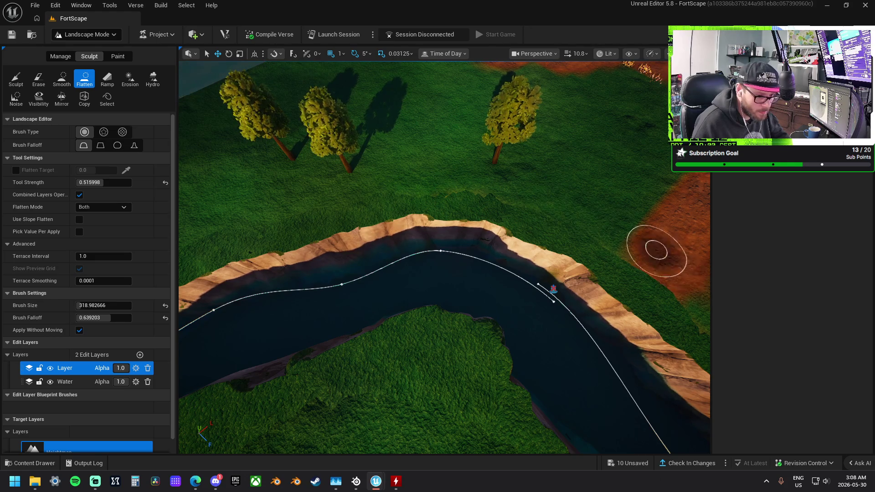
drag(656, 250, 337, 196)
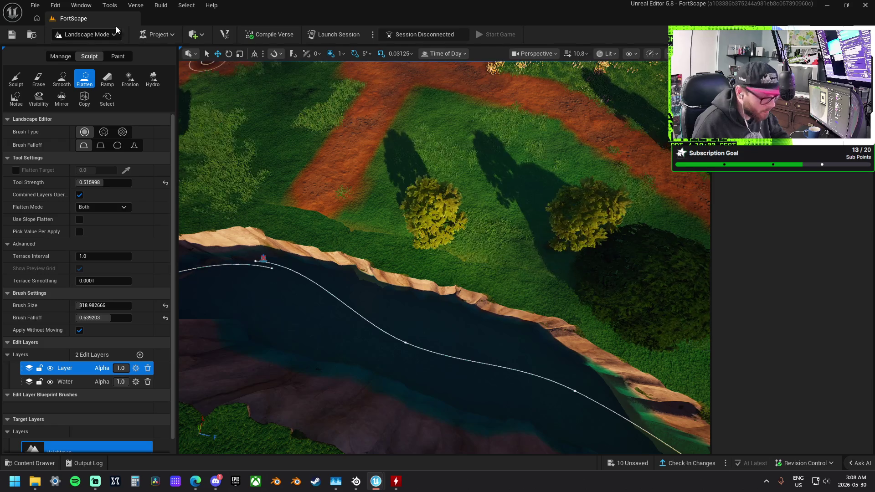
Smooth the meadow beside the dirt path along the river
click(62, 78)
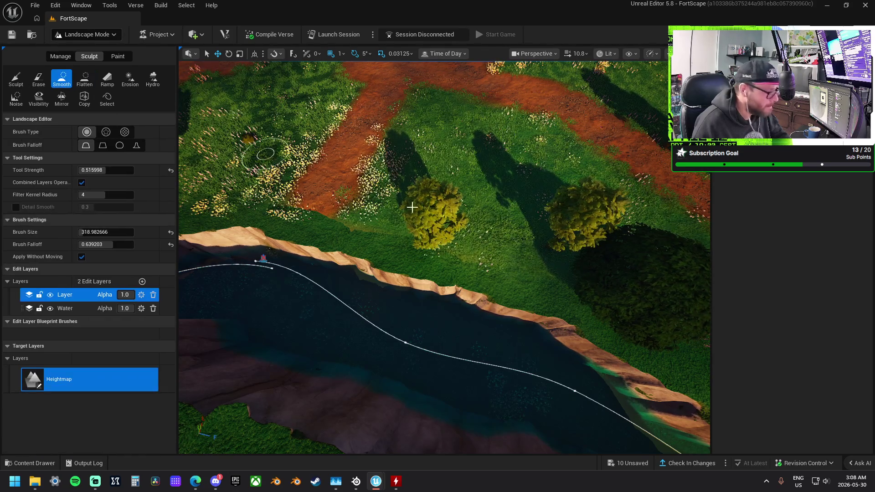
mouse_move(518, 149)
mouse_down()
mouse_move(430, 164)
mouse_move(530, 161)
mouse_move(433, 170)
mouse_move(454, 177)
mouse_move(407, 186)
mouse_move(442, 184)
mouse_move(322, 179)
mouse_move(214, 203)
mouse_up()
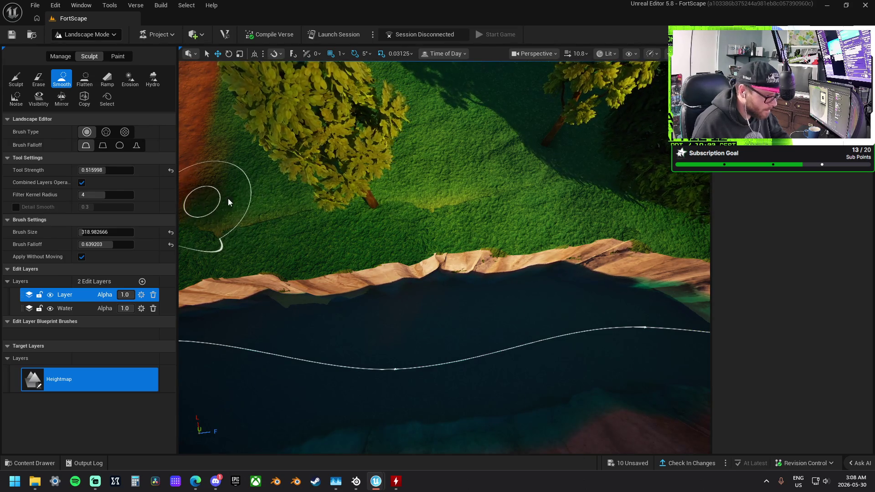
mouse_move(430, 176)
mouse_down()
mouse_move(596, 225)
mouse_move(521, 186)
mouse_up()
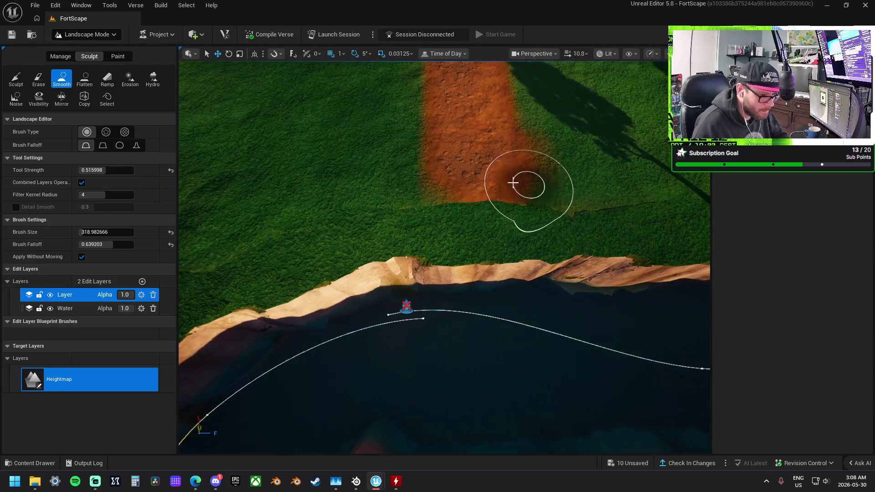
key(d)
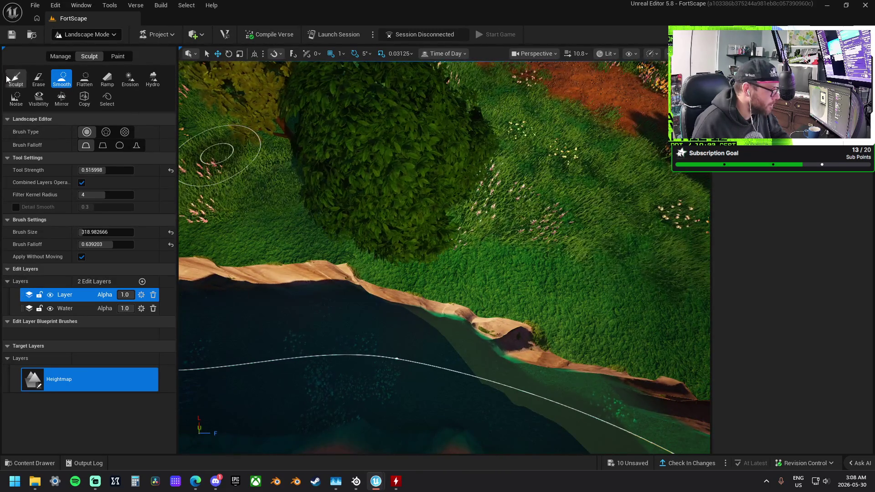
click(71, 35)
Select the grass piece on the riverbank and shift it up and along the bank
click(70, 53)
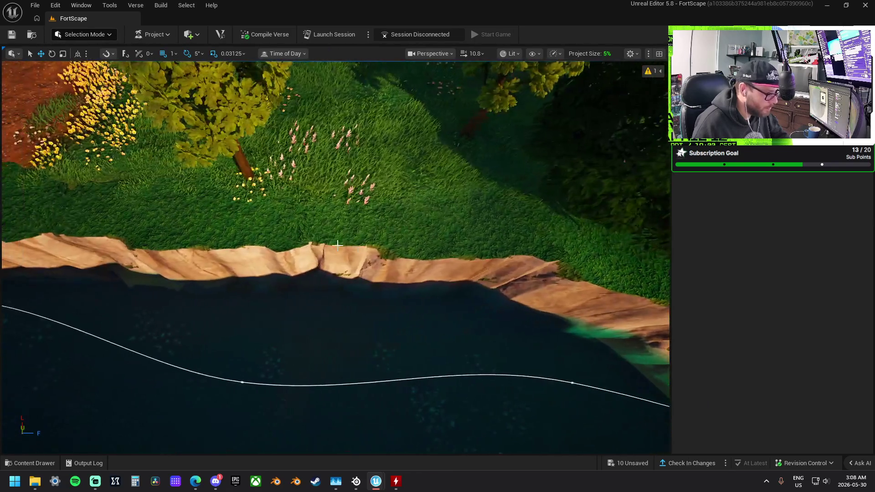
click(338, 245)
key(r)
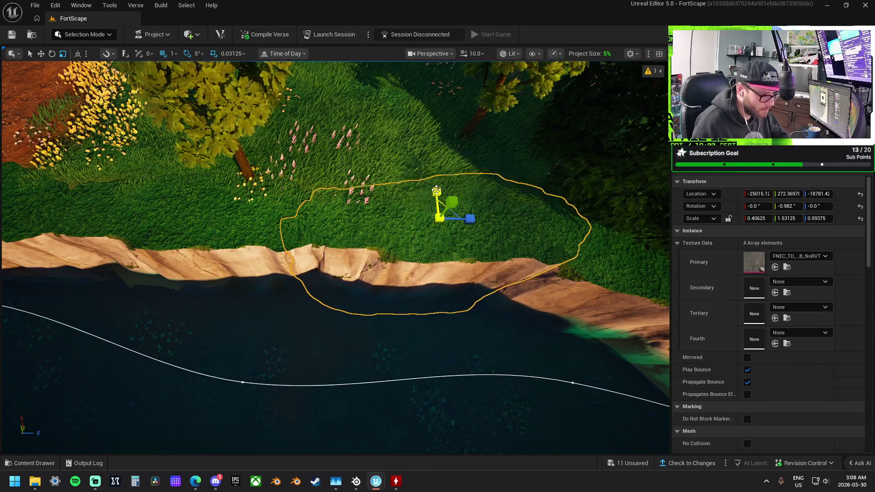
key(w)
mouse_move(439, 218)
mouse_down()
mouse_move(437, 204)
mouse_move(518, 186)
mouse_move(506, 155)
mouse_up()
key(r)
key(w)
mouse_move(540, 180)
mouse_down()
mouse_move(381, 188)
mouse_move(392, 185)
mouse_up()
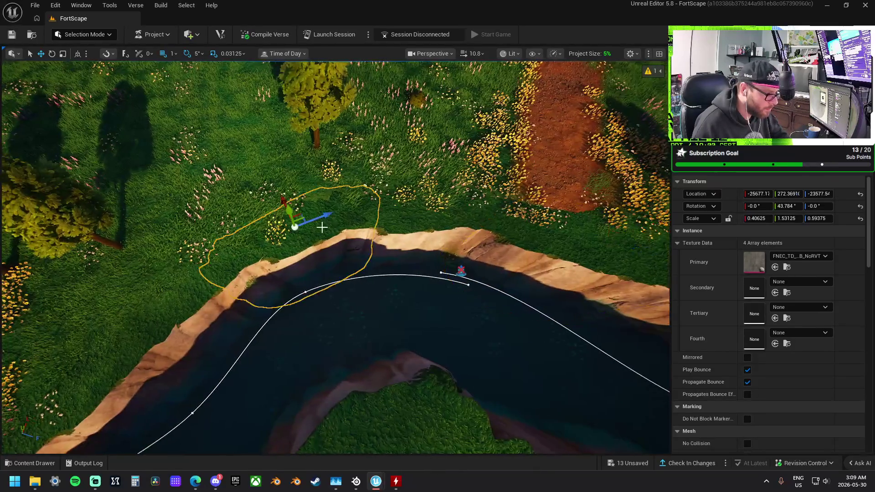
Move the grass patch onto the river bend's bank and return to Landscape Mode
click(260, 190)
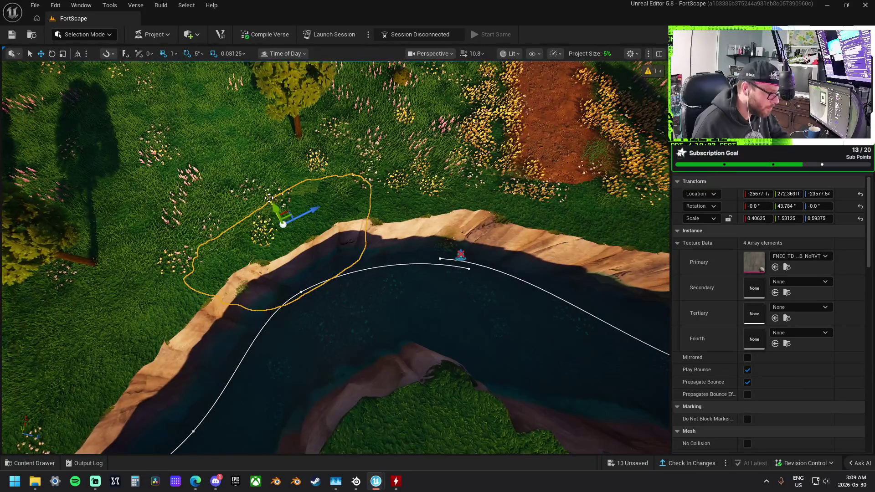
drag(269, 199, 265, 193)
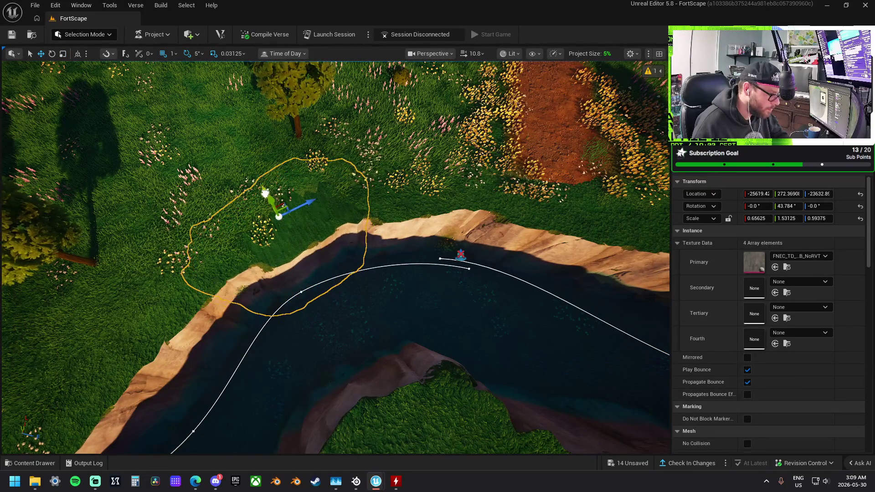
click(69, 35)
click(79, 61)
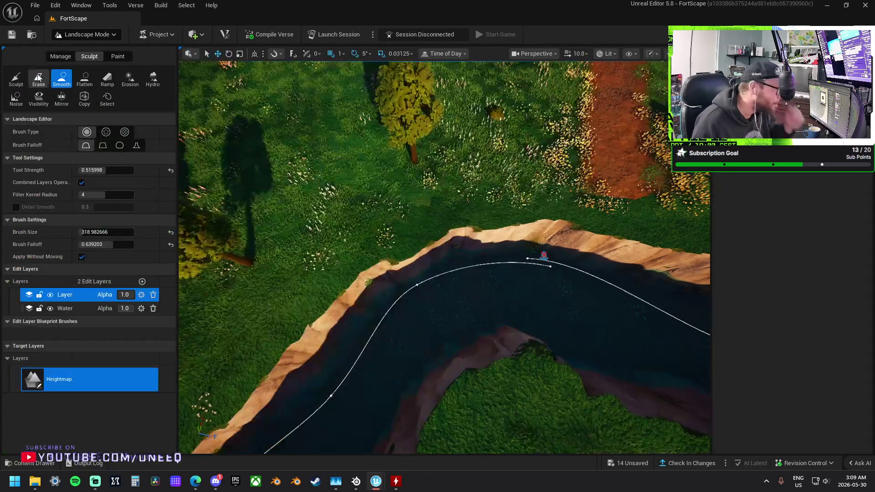
Smooth the grass above the river bend
mouse_move(399, 201)
mouse_down()
mouse_move(498, 172)
mouse_move(445, 187)
mouse_move(485, 175)
mouse_up()
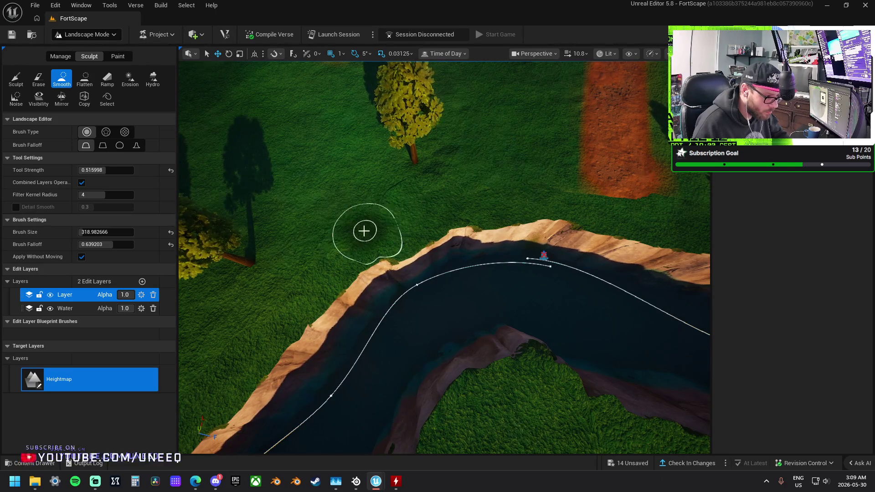
click(86, 80)
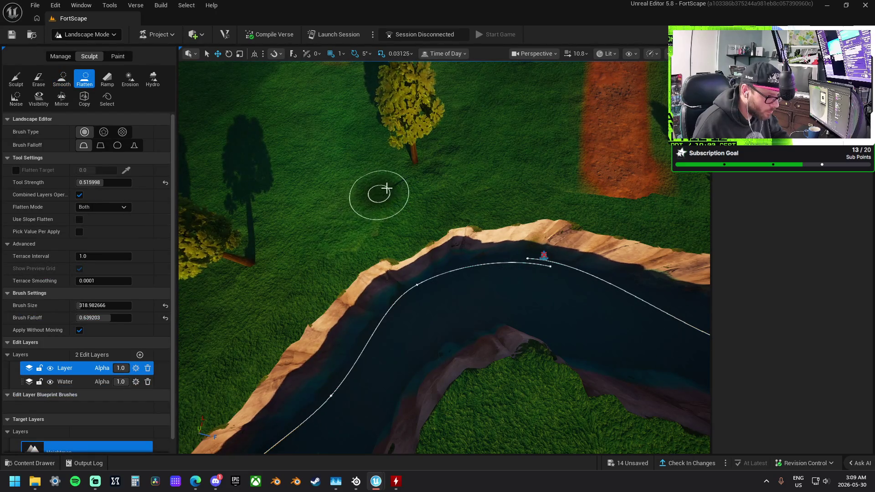
click(62, 80)
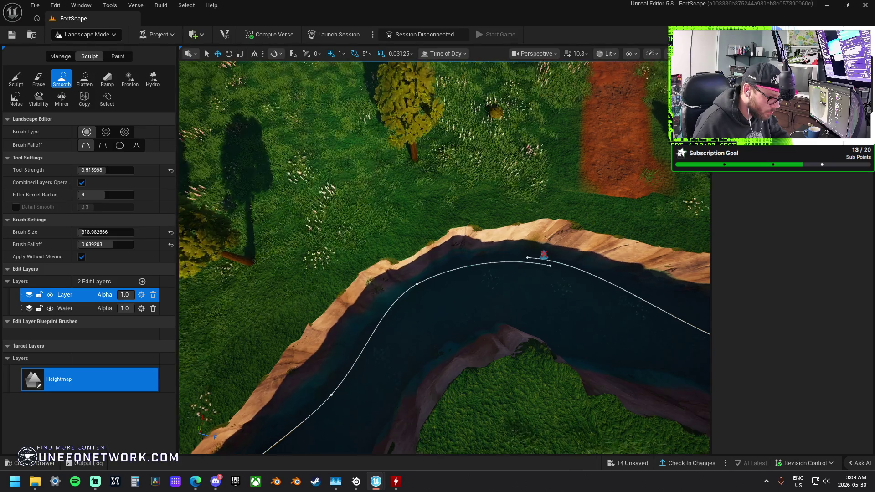
scroll(342, 219, up, 3)
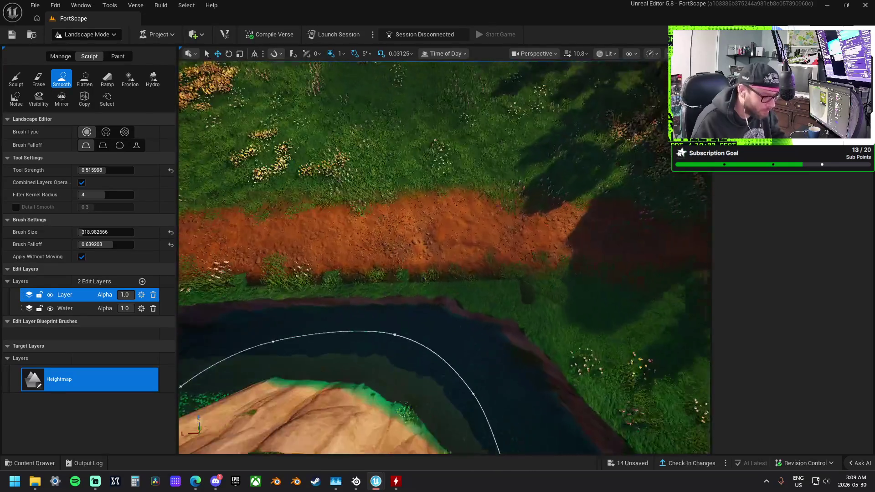
Flatten the grass and dirt along the lower edge of the dirt path
click(85, 80)
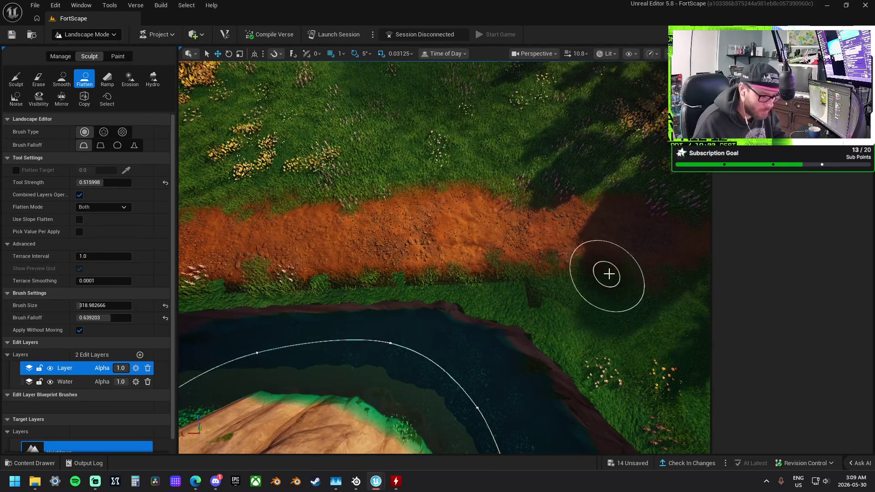
mouse_move(477, 265)
mouse_down()
mouse_move(332, 259)
mouse_move(371, 250)
mouse_move(397, 258)
mouse_move(278, 273)
mouse_up()
drag(414, 268, 597, 260)
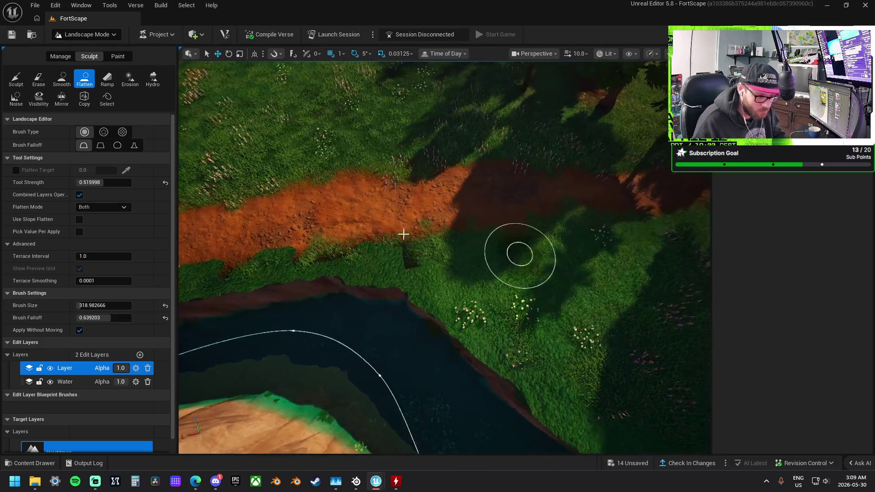
mouse_move(518, 250)
mouse_down()
mouse_move(392, 233)
mouse_move(416, 237)
mouse_up()
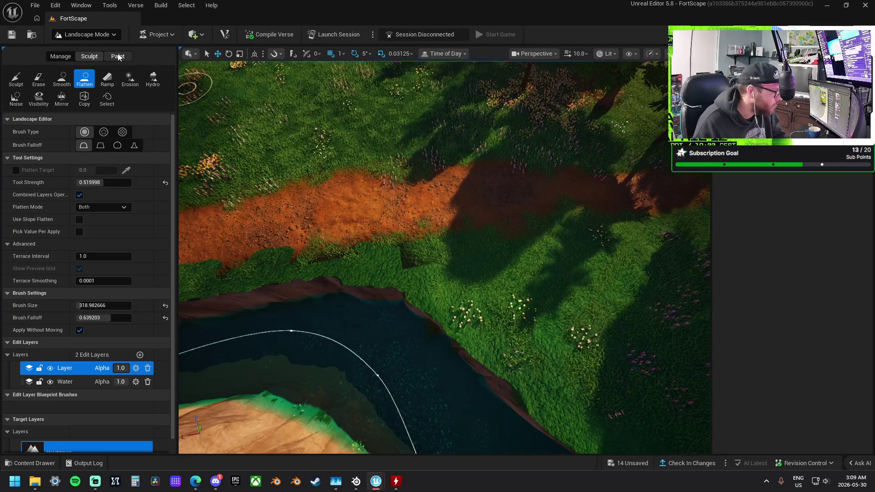
Switch the landscape tools to Paint and make the Water edit layer active
click(118, 56)
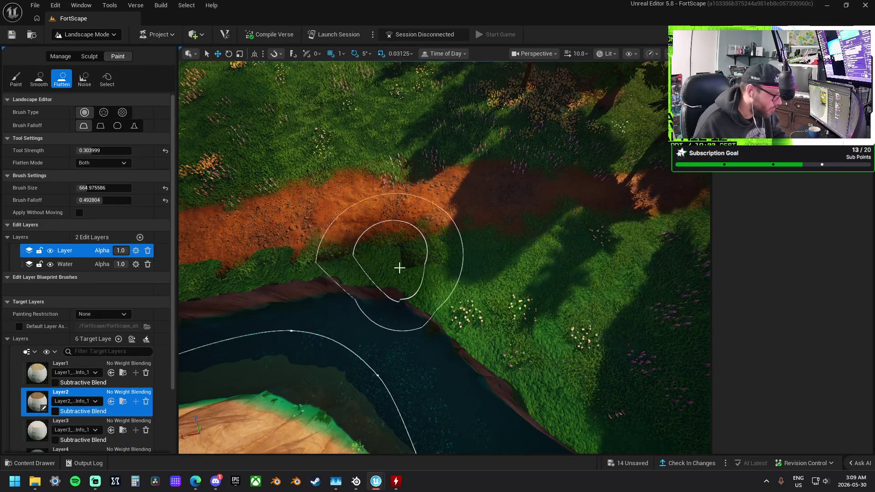
scroll(380, 316, up, 3)
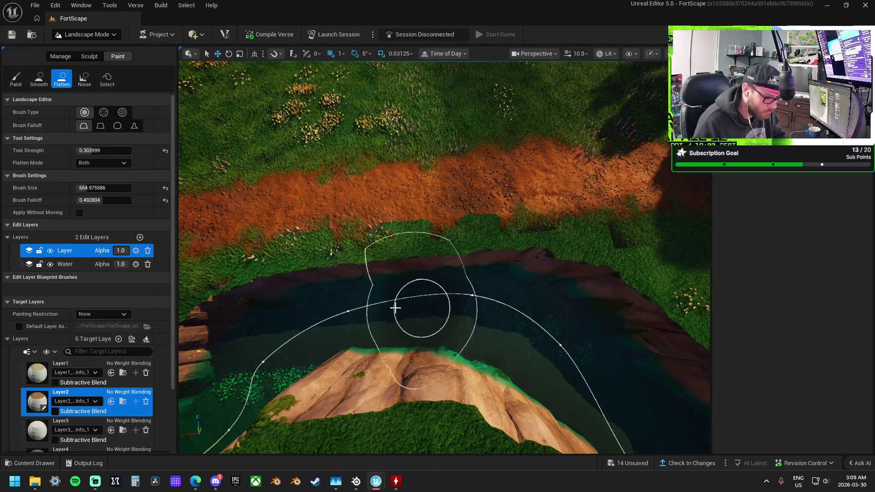
click(83, 265)
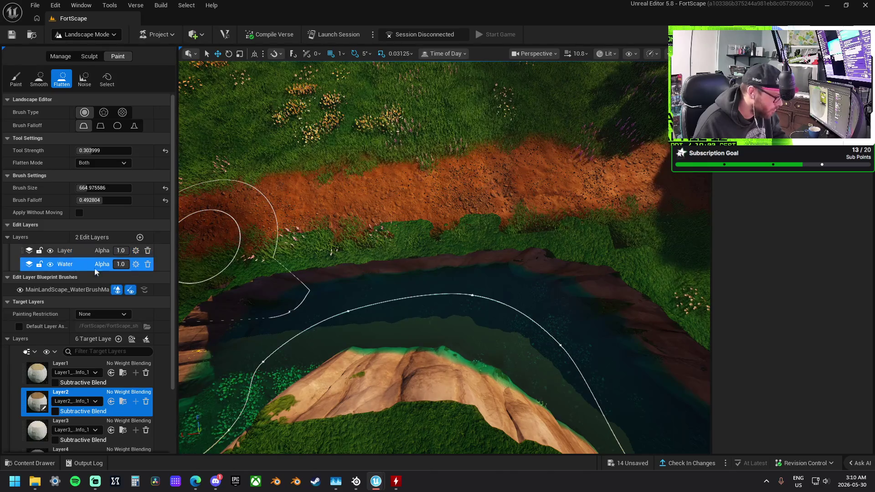
drag(475, 283, 565, 283)
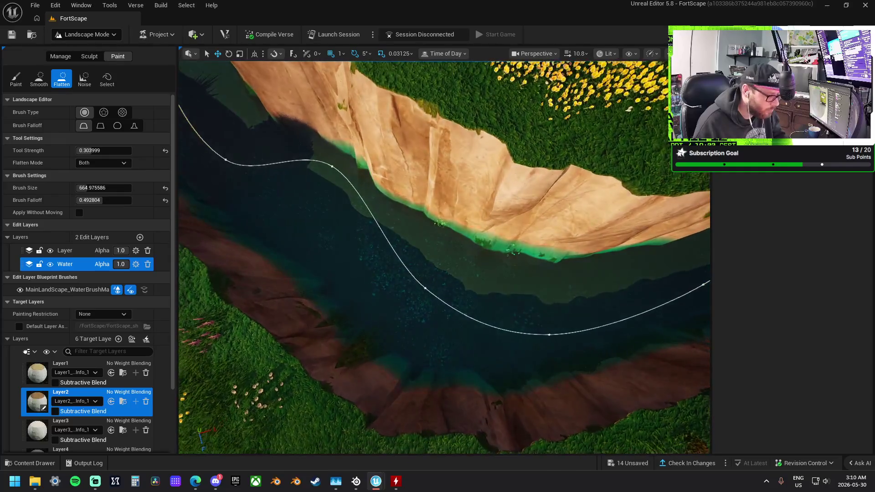
Select the river spline and scroll its Details down to Layer Weightmap Settings
click(93, 37)
click(93, 50)
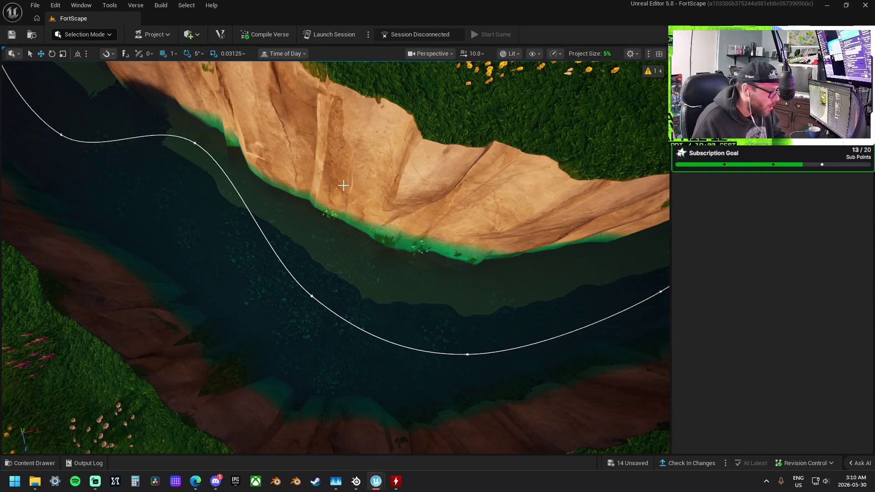
click(277, 256)
scroll(774, 359, down, 10)
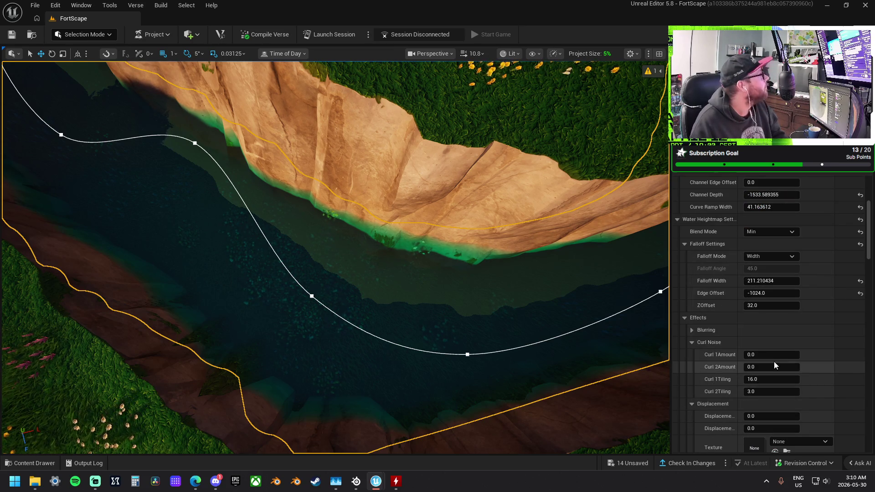
scroll(770, 360, down, 5)
scroll(769, 351, down, 5)
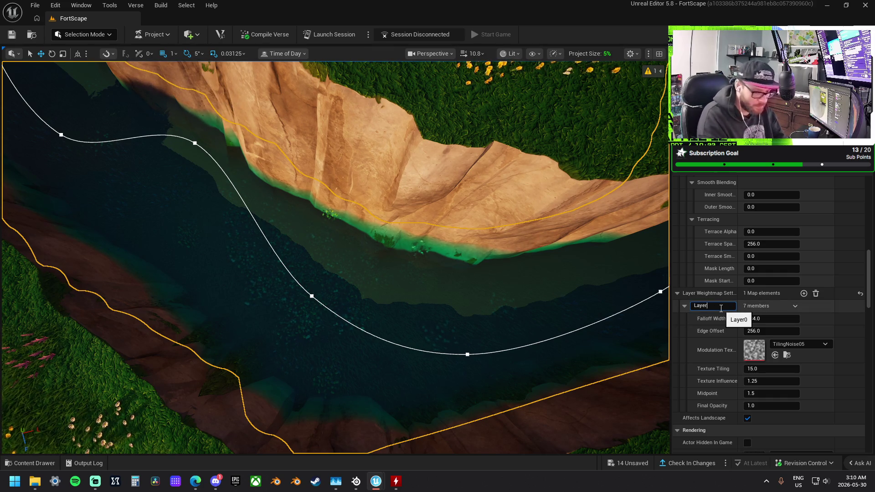
text(7)
drag(347, 232, 315, 269)
click(84, 34)
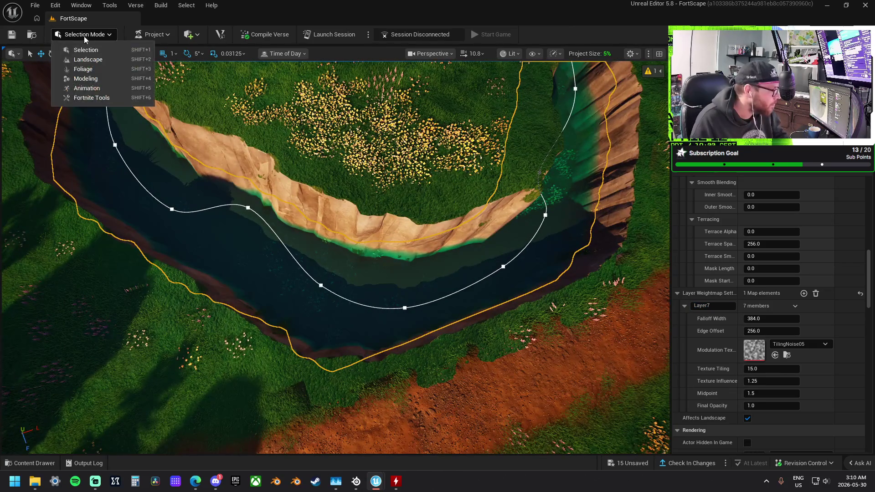
Return to Landscape mode on the 'Layer' edit layer and switch from Flatten to the Paint tool
click(88, 59)
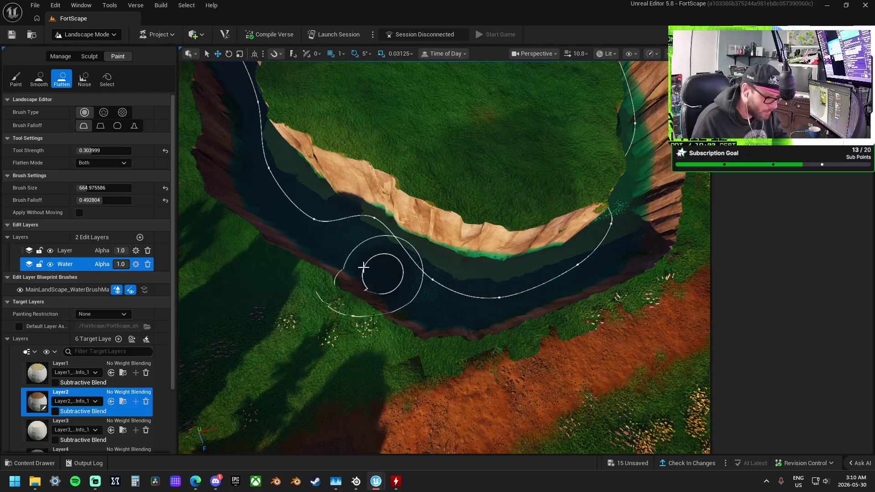
click(65, 253)
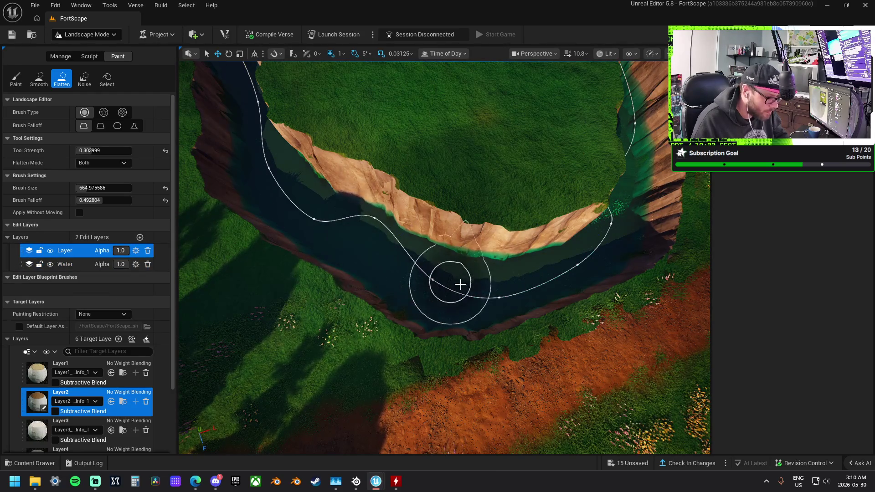
scroll(413, 279, up, 15)
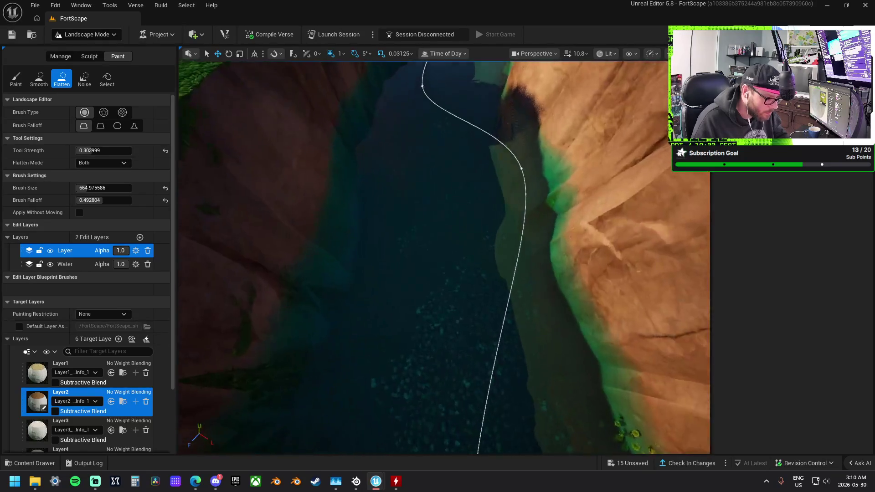
scroll(411, 203, down, 10)
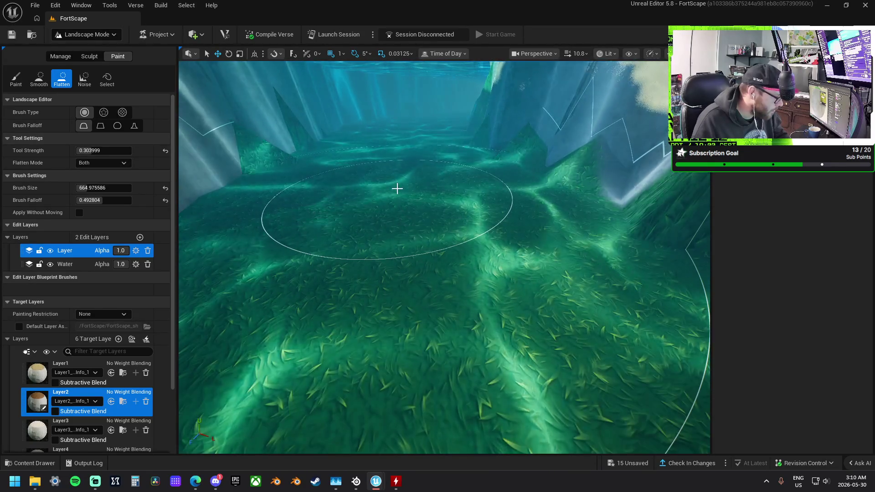
scroll(397, 188, up, 5)
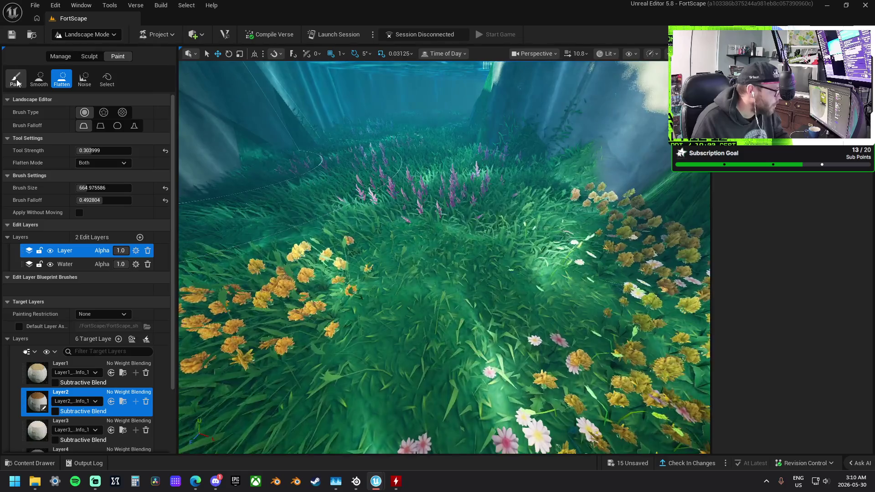
click(16, 79)
scroll(423, 280, down, 15)
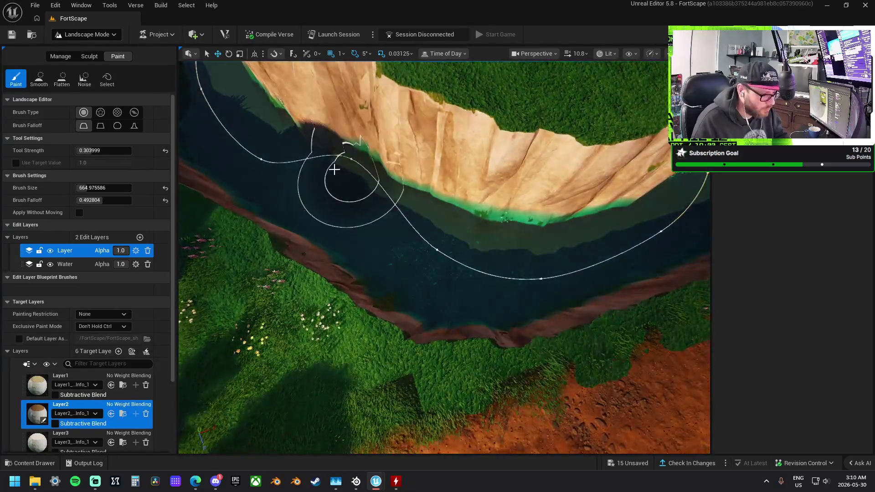
Orbit over the canyon to frame the horizontal river stretch, V-shaped bend and U-shaped bend
drag(521, 264, 439, 232)
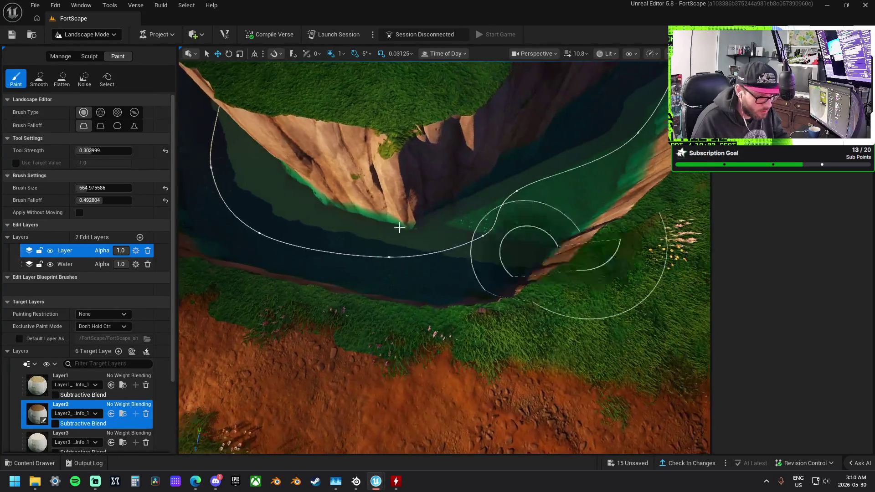
drag(384, 232, 420, 226)
mouse_move(563, 289)
mouse_down()
mouse_move(401, 289)
mouse_move(342, 264)
mouse_move(470, 296)
mouse_up()
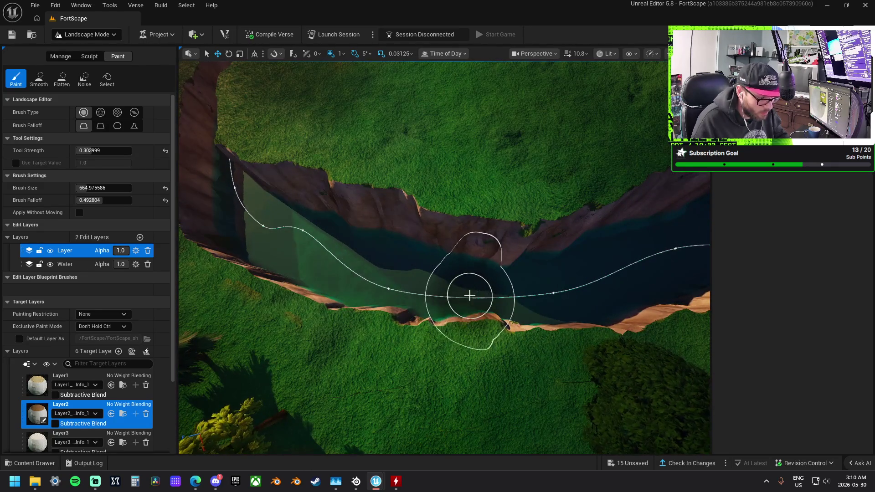
mouse_move(577, 298)
mouse_down()
mouse_move(478, 288)
mouse_move(437, 268)
mouse_move(306, 257)
mouse_up()
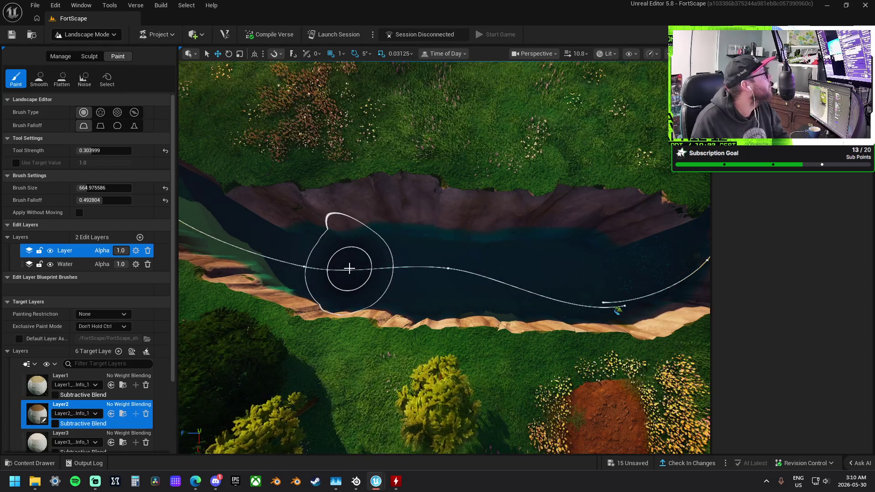
mouse_move(455, 257)
mouse_down()
mouse_move(377, 251)
mouse_move(406, 244)
mouse_move(394, 207)
mouse_up()
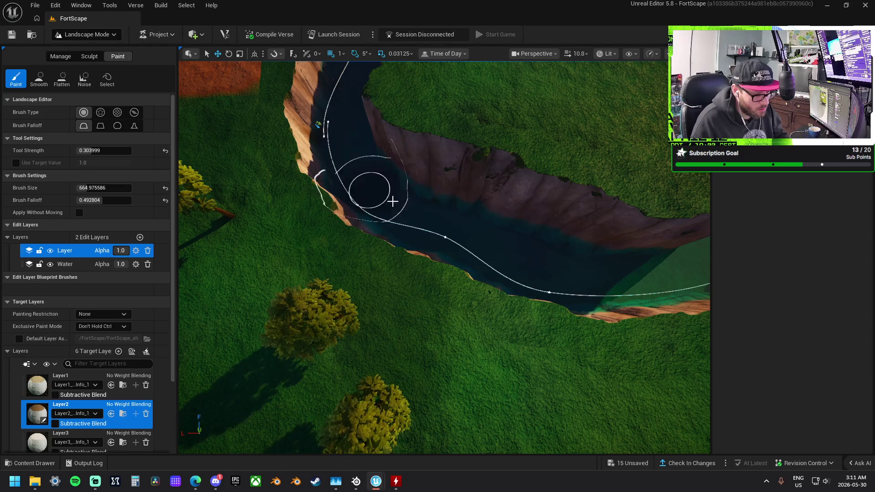
mouse_move(547, 274)
mouse_down()
mouse_move(510, 246)
mouse_move(303, 238)
mouse_up()
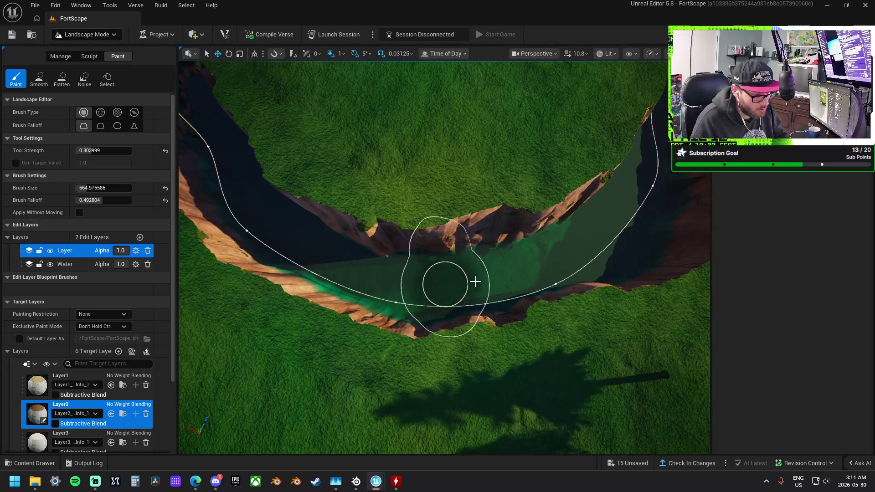
Paint Layer2 along the river bank up to the waterline
drag(554, 269, 430, 269)
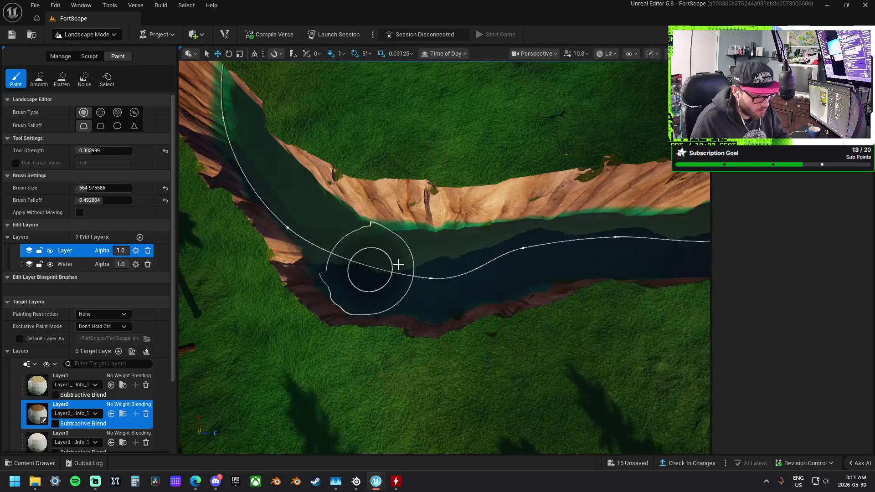
drag(581, 245, 553, 245)
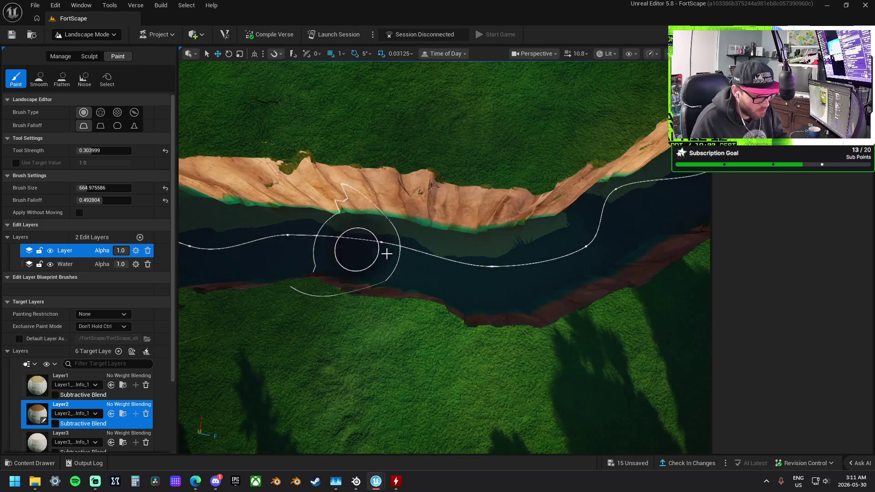
scroll(485, 258, up, 10)
drag(413, 319, 413, 306)
scroll(413, 305, down, 8)
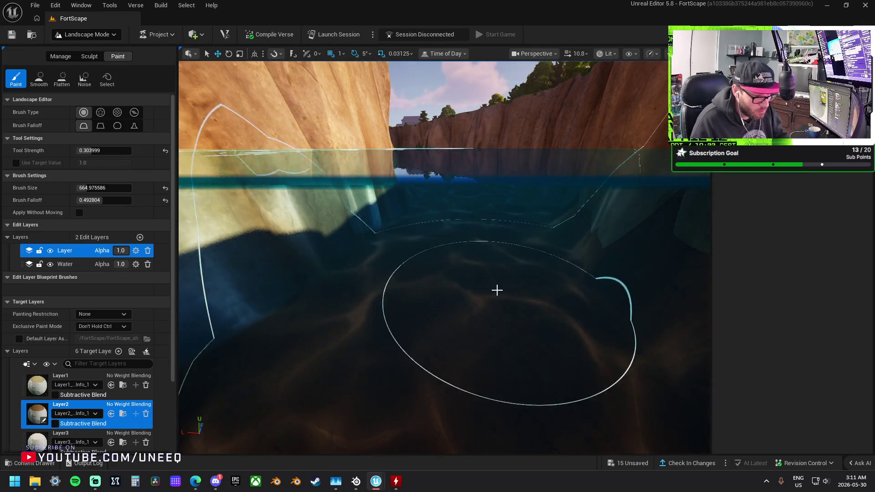
scroll(496, 290, down, 10)
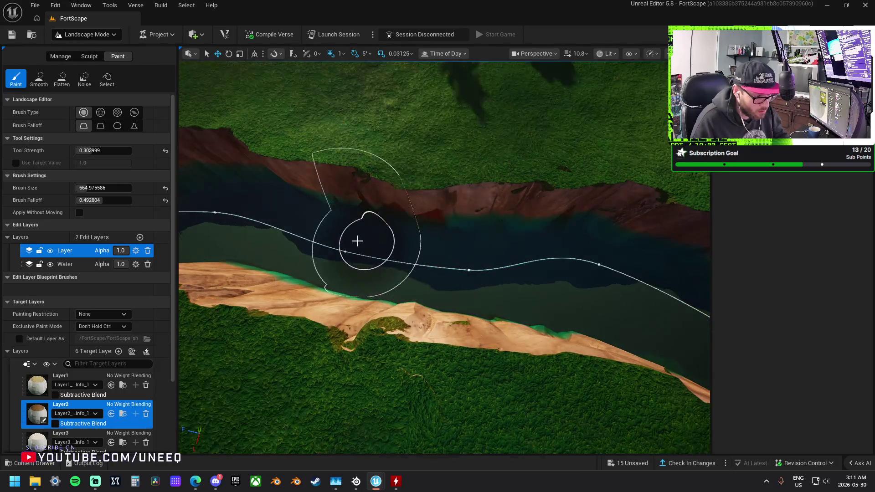
Move to the next river stretch at water level and make Layer1 the paint target
mouse_move(534, 216)
mouse_down()
mouse_move(511, 219)
mouse_move(533, 215)
mouse_up()
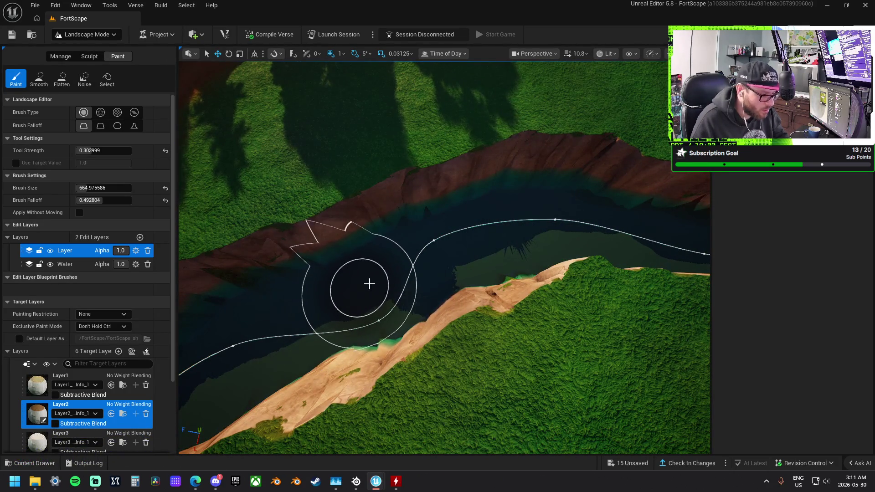
drag(330, 321, 496, 246)
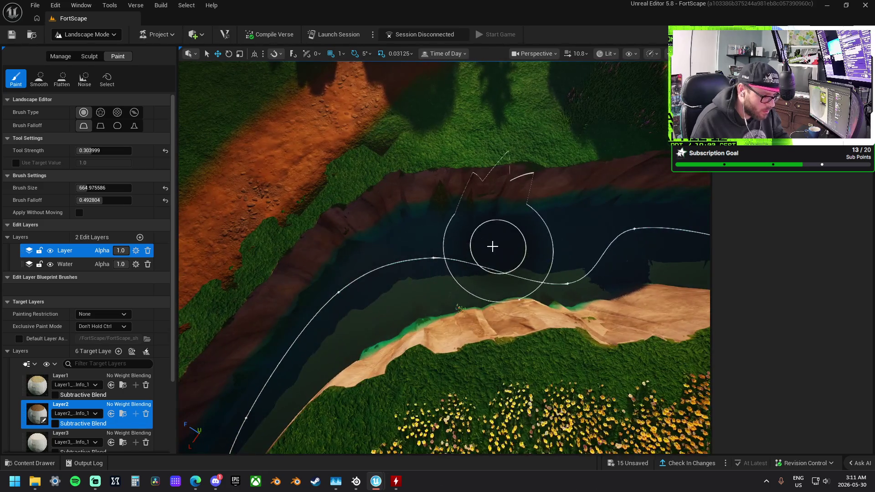
drag(363, 313, 570, 250)
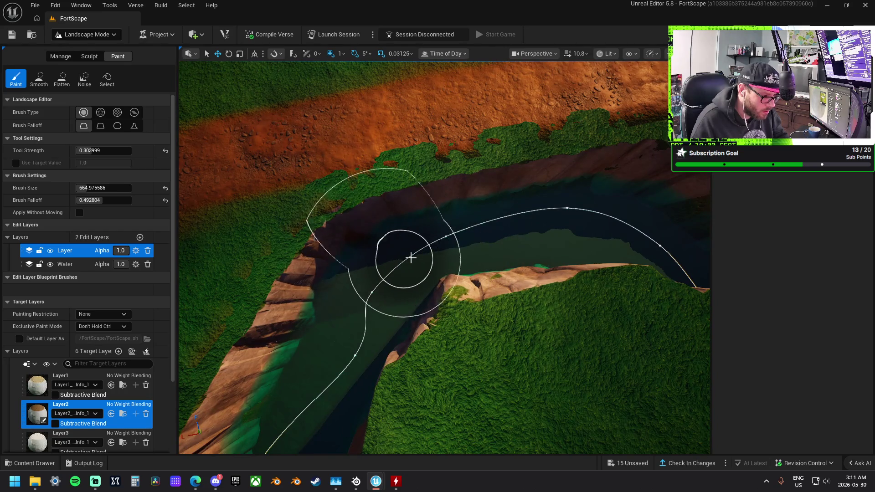
mouse_move(456, 256)
mouse_down()
mouse_move(499, 232)
mouse_move(481, 257)
mouse_move(502, 268)
mouse_up()
drag(437, 261, 437, 319)
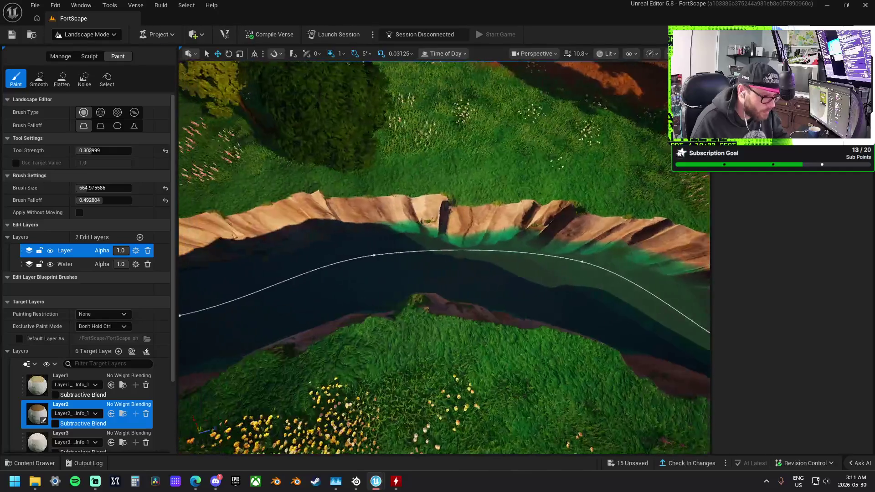
click(77, 379)
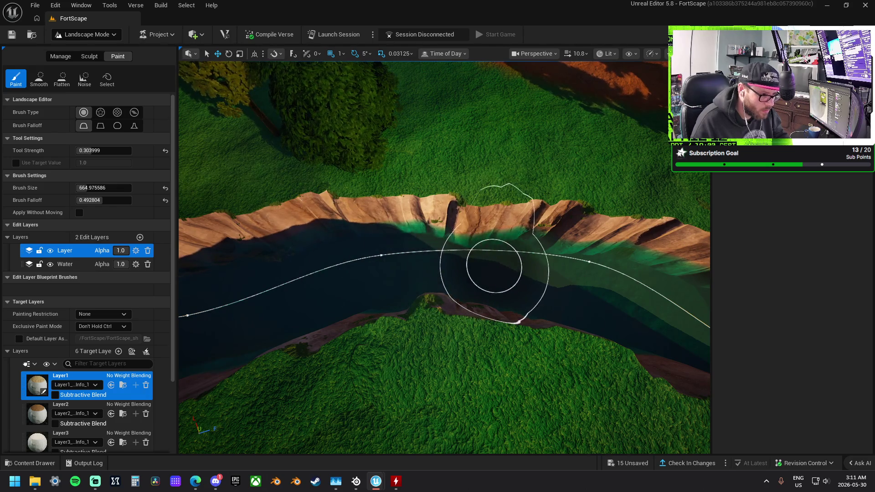
Paint Layer1 down along the riverbed, then return to the top-down view
drag(494, 266, 494, 274)
drag(479, 224, 466, 224)
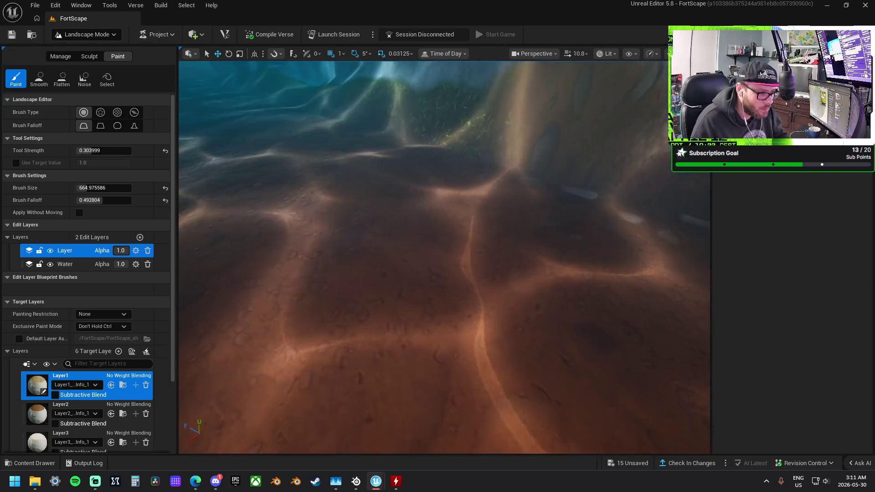
key(1)
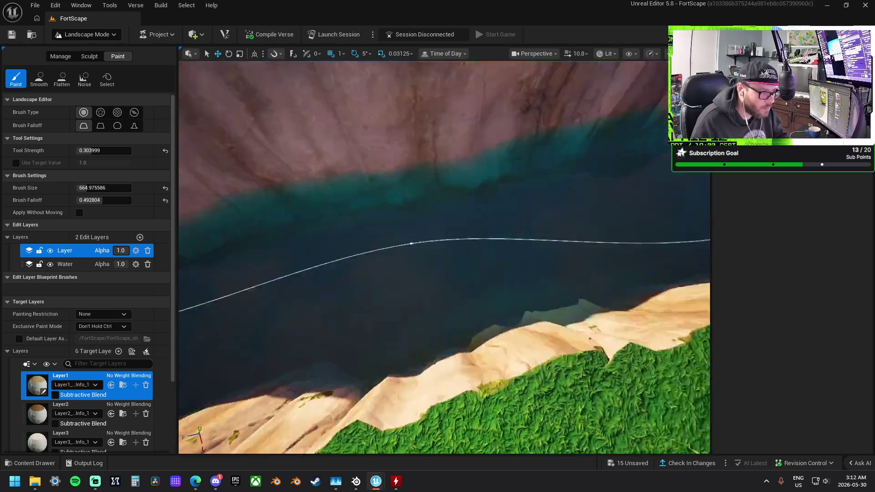
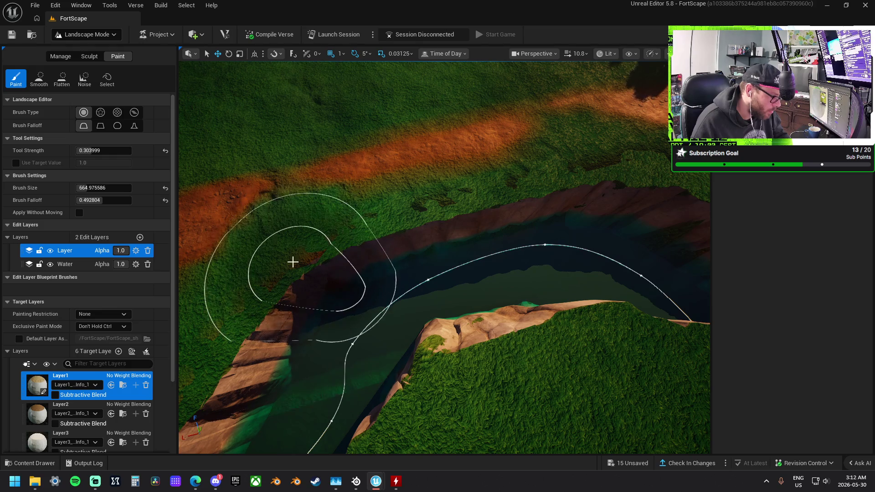
Set the paint target to Layer2, frame the grassy bank by the pond, and switch to Flatten sculpting
click(73, 408)
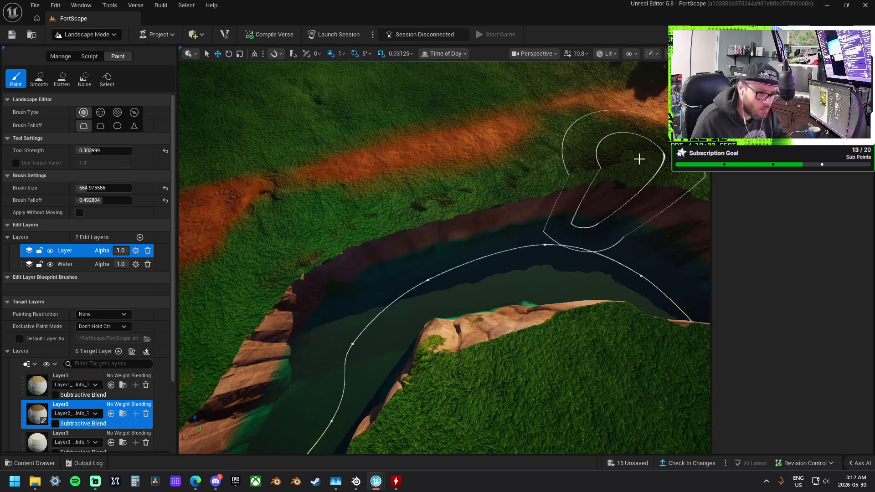
mouse_move(598, 160)
mouse_down()
mouse_move(598, 178)
mouse_move(602, 141)
mouse_up()
scroll(445, 257, down, 10)
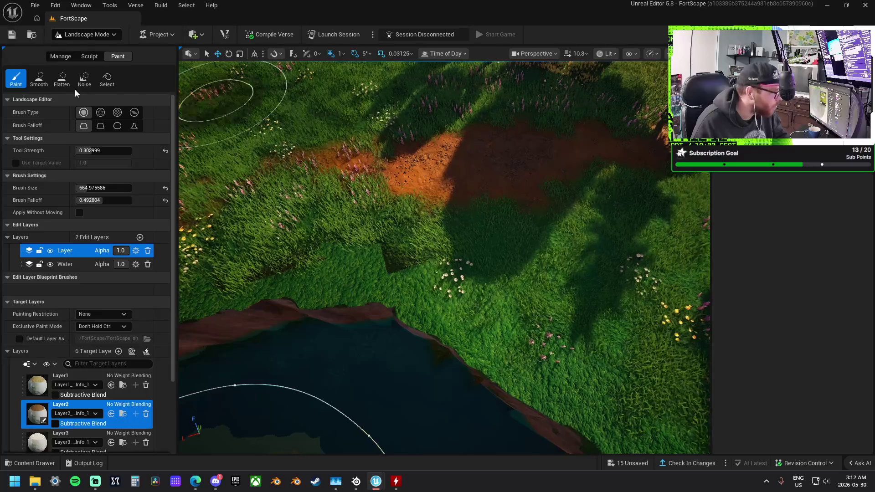
click(86, 57)
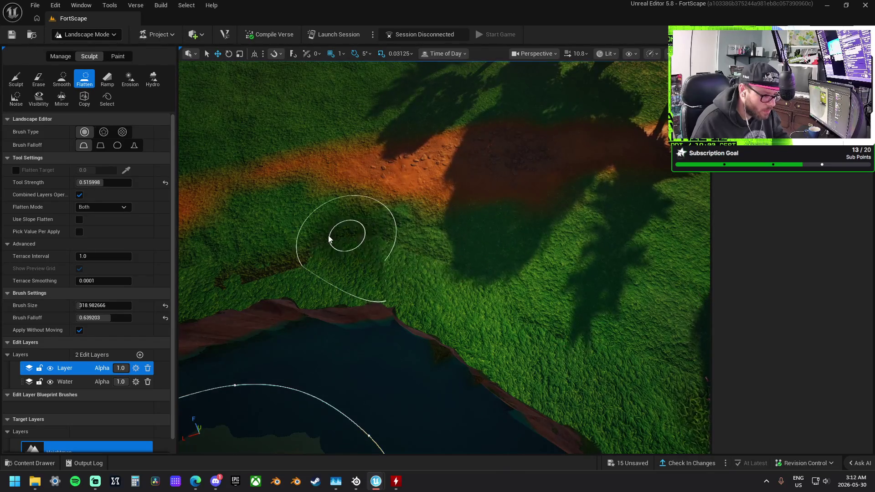
Bring the grass along the water edge into view and undo the last Flatten stroke
scroll(342, 254, up, 3)
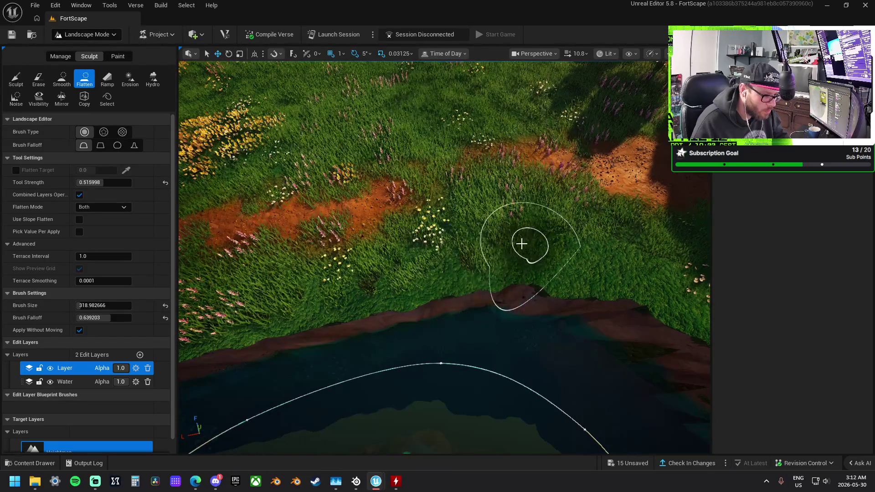
mouse_move(356, 256)
mouse_down()
mouse_move(292, 256)
mouse_move(488, 250)
mouse_up()
drag(379, 254, 495, 253)
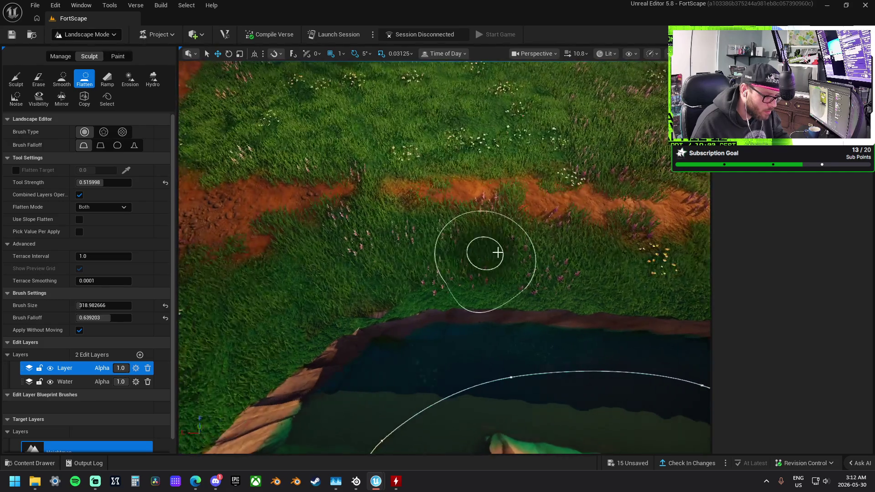
mouse_move(438, 274)
mouse_down()
mouse_move(410, 255)
mouse_move(424, 269)
mouse_up()
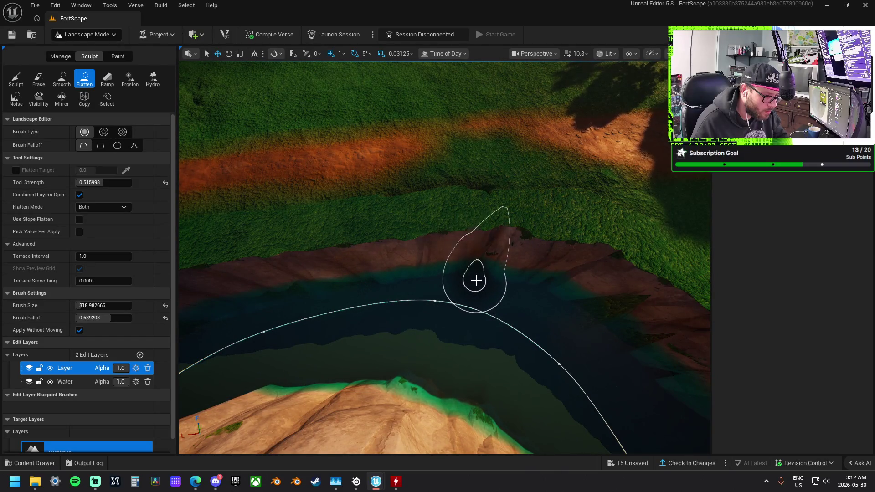
key(ctrl+z)
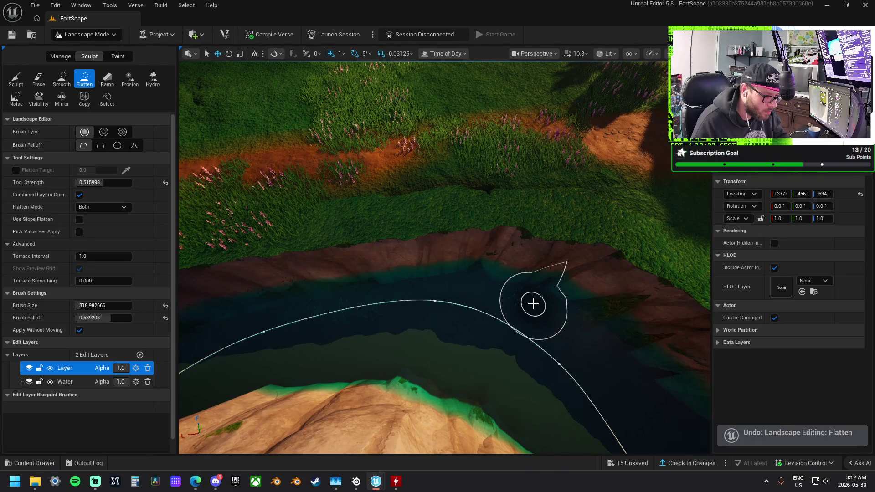
Lower the view to water level and switch landscape editing back to Paint mode
mouse_move(551, 305)
mouse_down()
mouse_move(474, 269)
mouse_move(474, 288)
mouse_up()
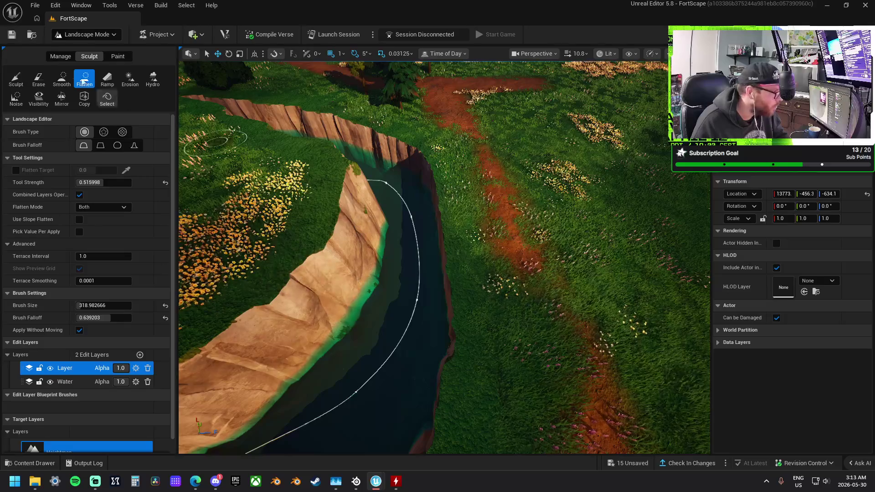
click(60, 56)
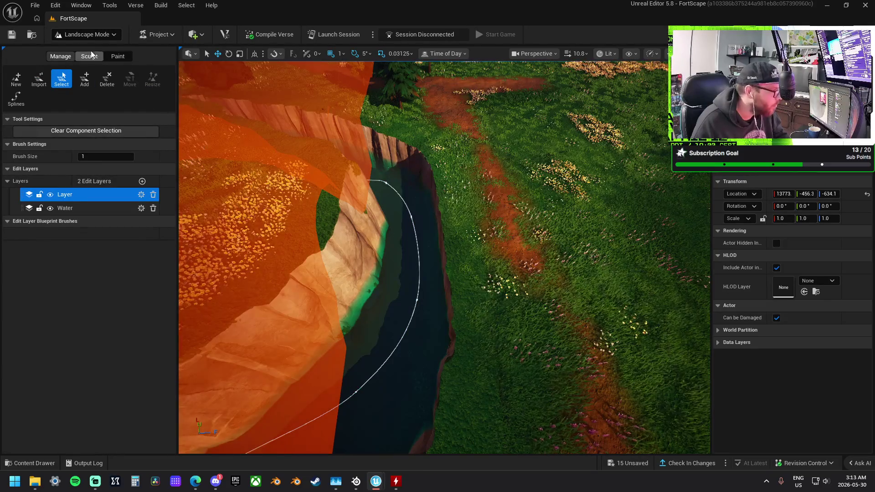
click(90, 56)
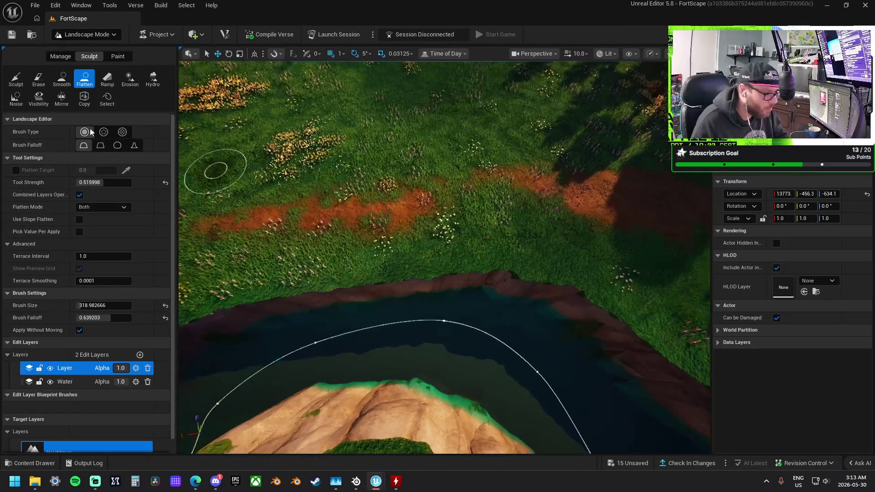
click(117, 56)
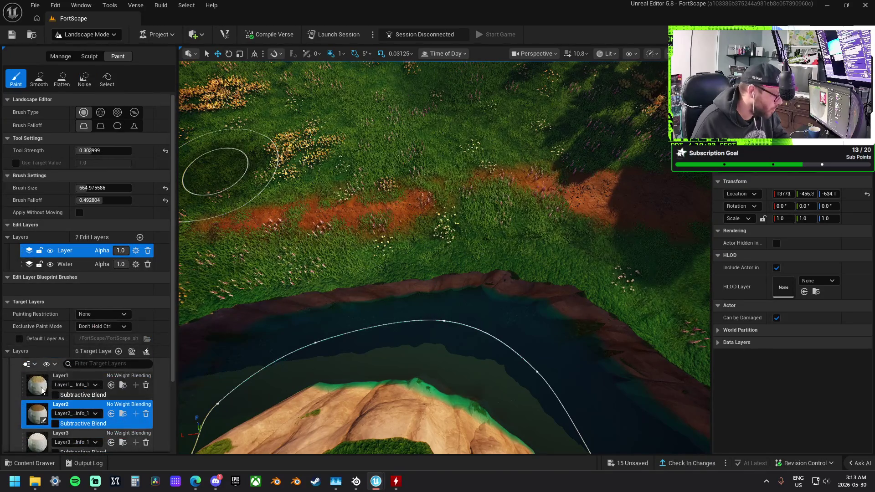
Shrink the brush to about 272 and paint Layer1 dirt along the path beside the pond
drag(92, 188, 84, 188)
click(462, 195)
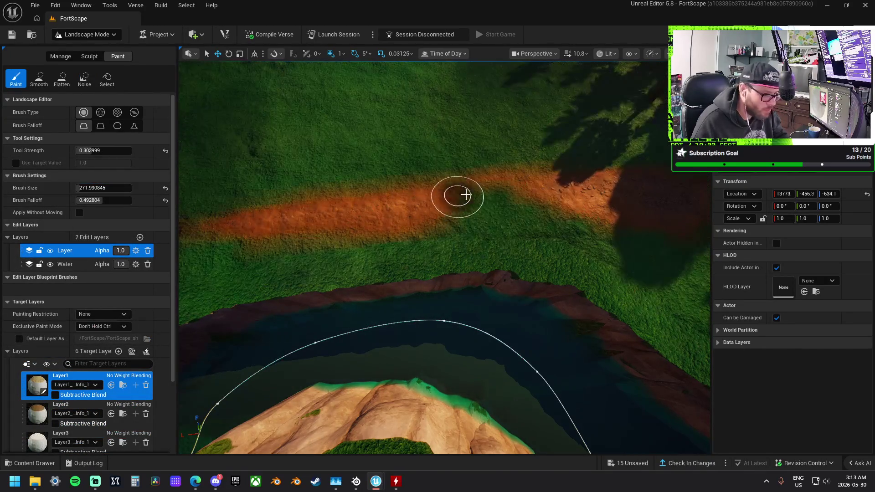
scroll(432, 209, up, 3)
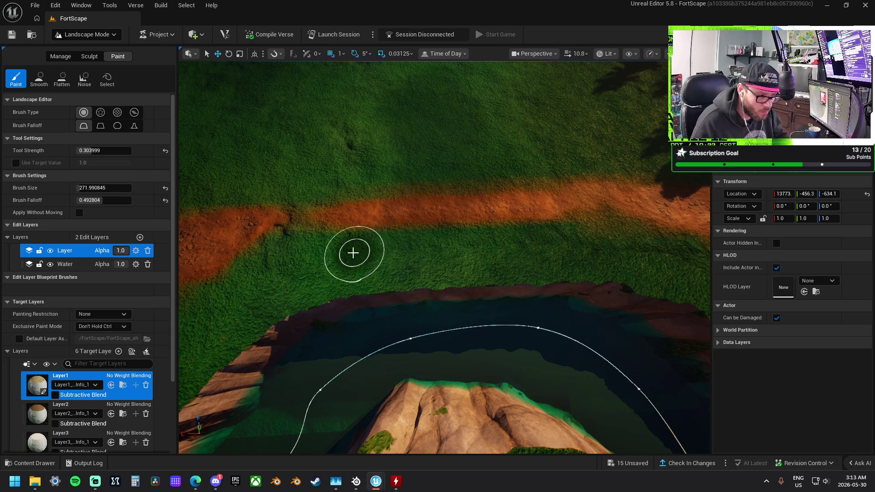
key(Right)
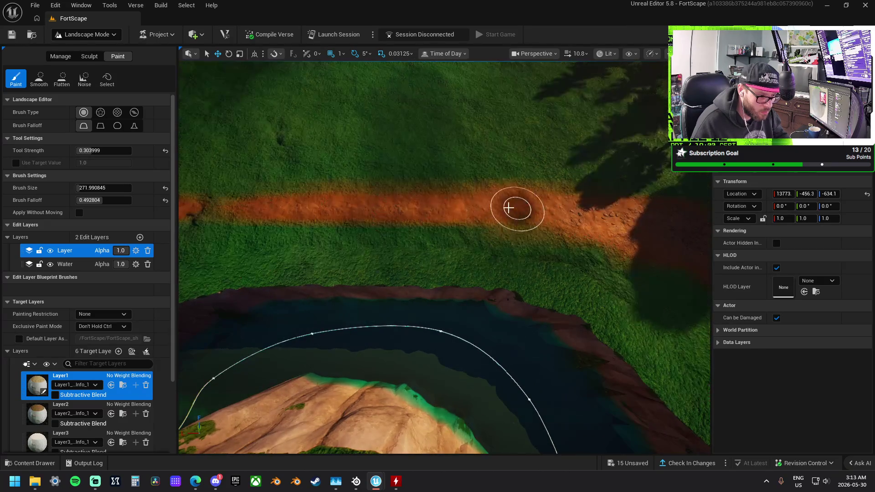
key(Left)
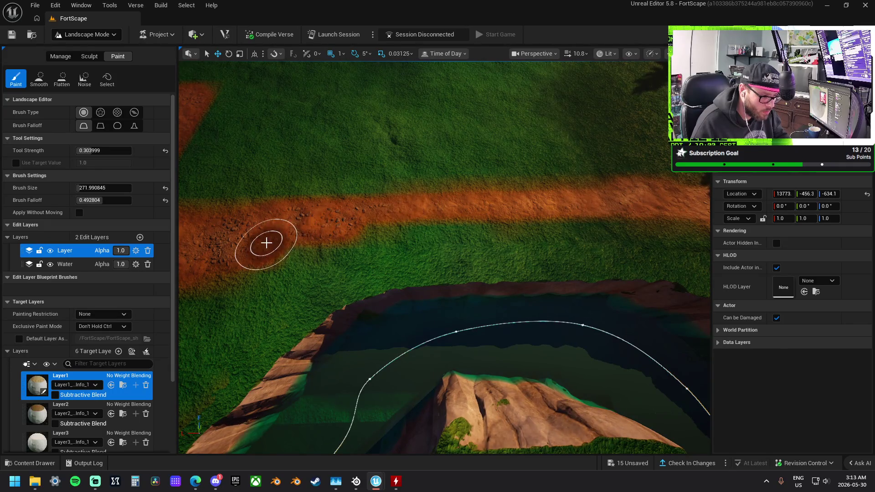
key(Up)
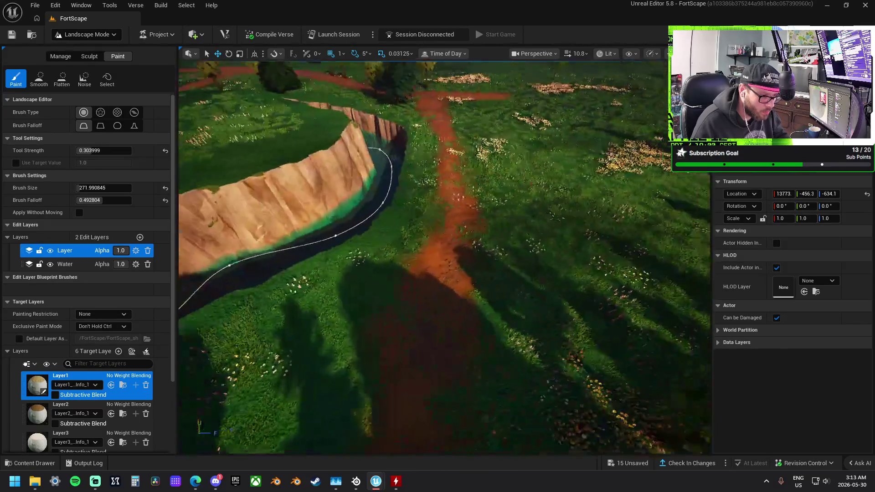
Fly along the dirt path past the cliff and river, then on past the castle toward the villa
key(Down)
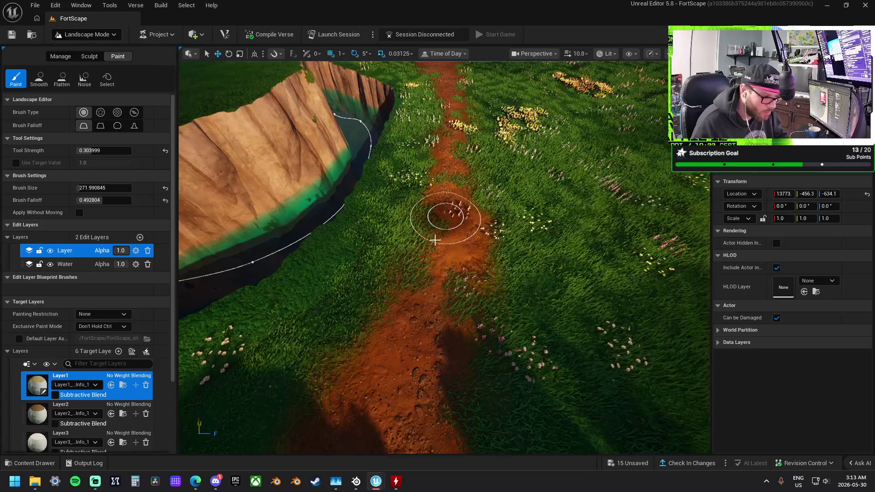
key(Up)
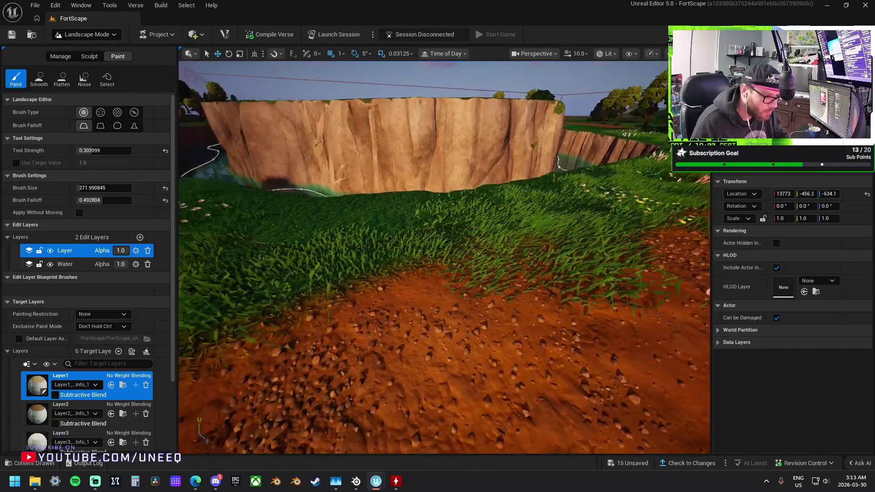
key(Down)
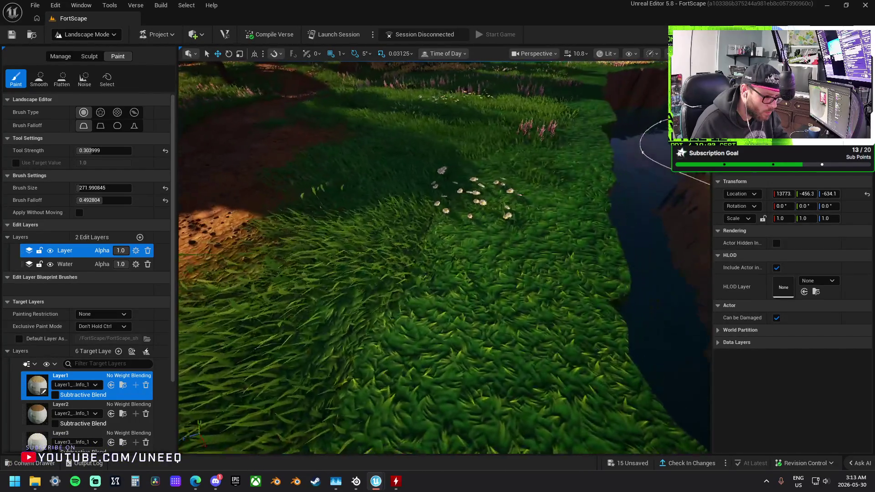
key(Down)
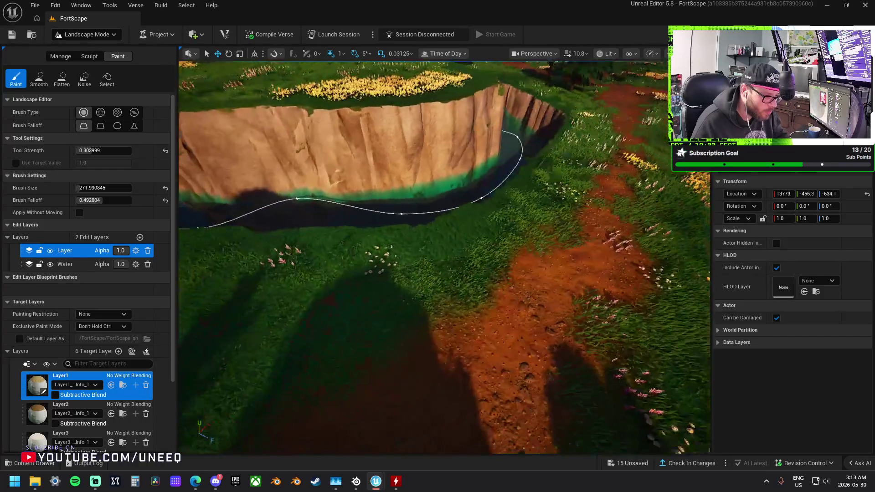
key(Up)
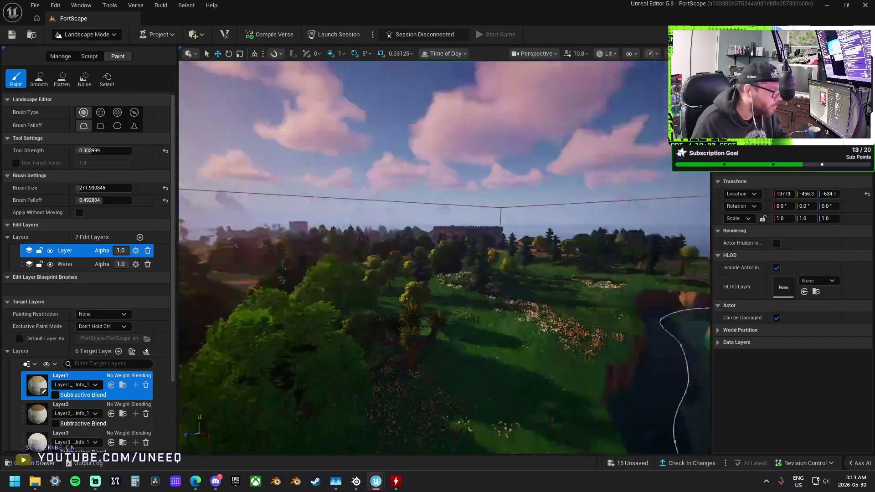
key(Up)
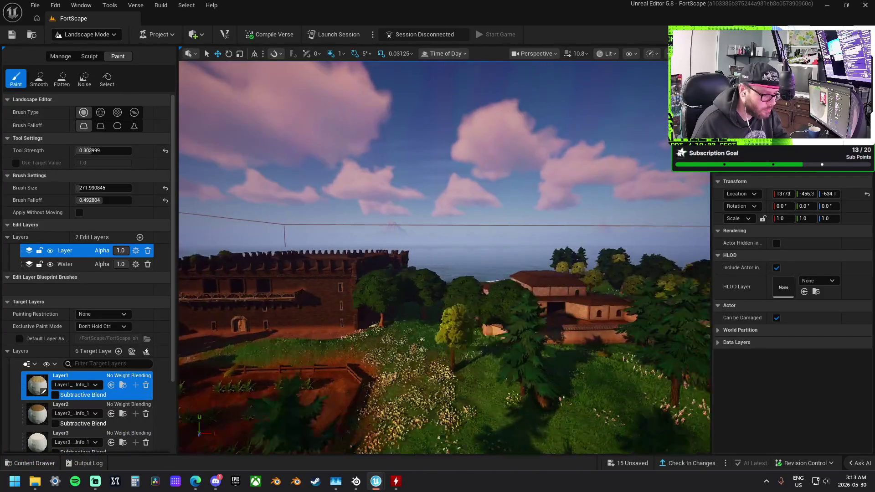
Switch to Selection Mode and select a wall piece beside the villa
click(93, 36)
click(77, 50)
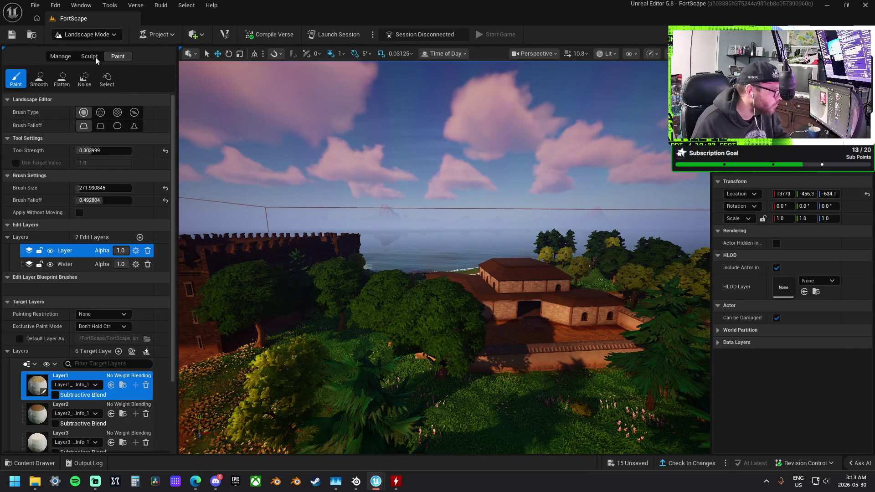
click(426, 382)
drag(277, 309, 292, 283)
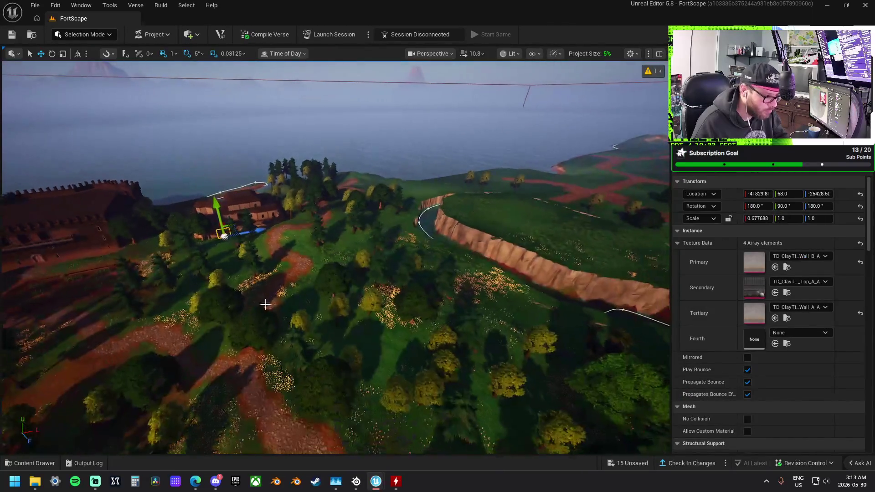
Move the clay wall to the grass edge above the riverbank, make it lower and narrower, then deselect
mouse_move(218, 230)
mouse_down()
mouse_move(254, 259)
mouse_move(255, 337)
mouse_move(365, 303)
mouse_up()
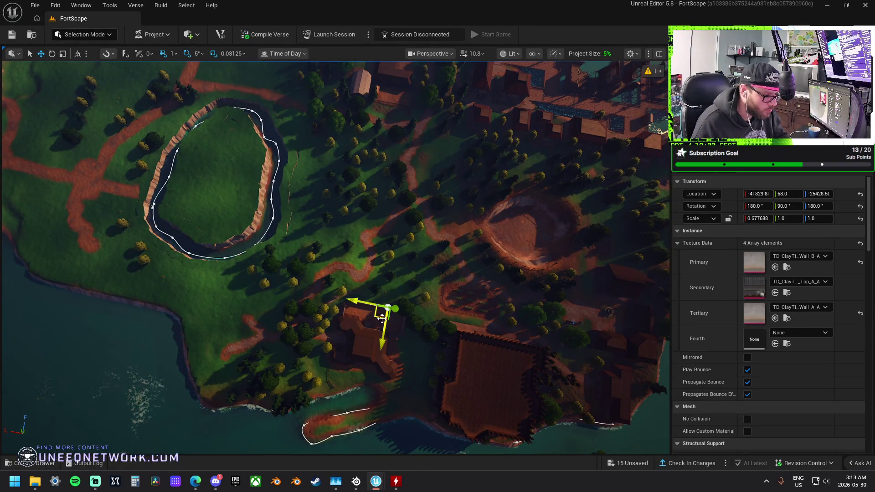
key(f)
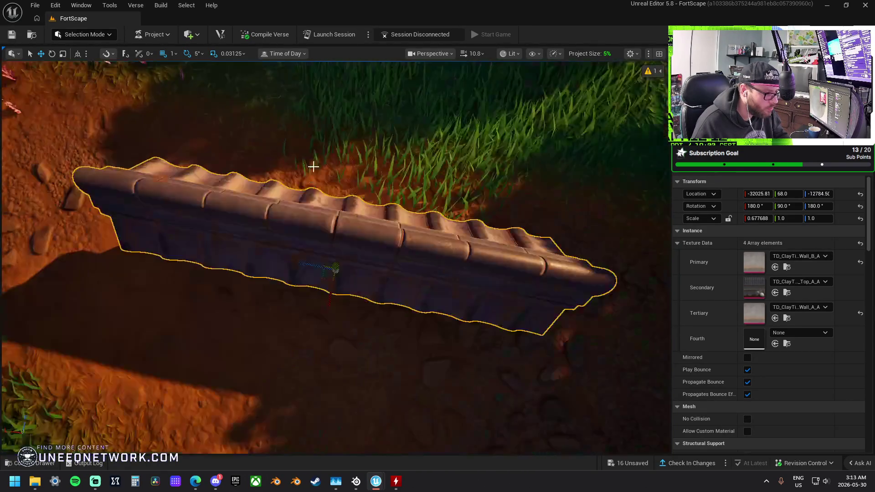
key(f)
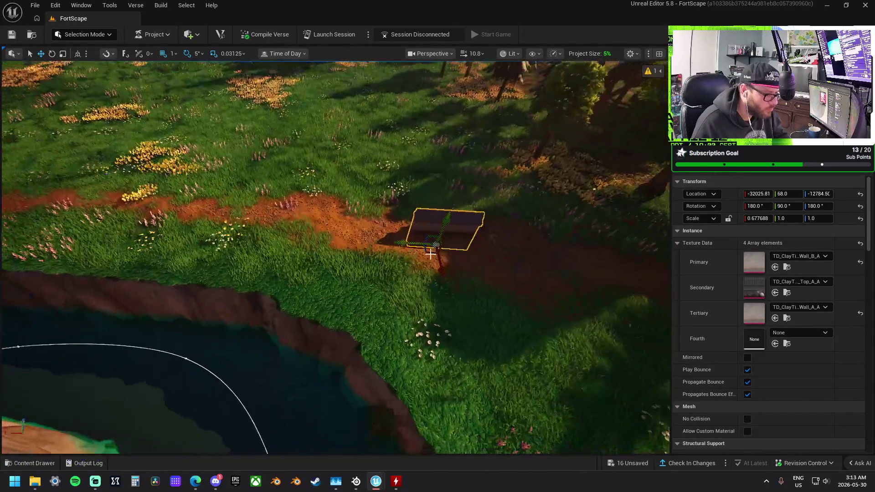
mouse_move(417, 256)
mouse_down()
mouse_move(293, 262)
mouse_move(264, 295)
mouse_move(264, 308)
mouse_up()
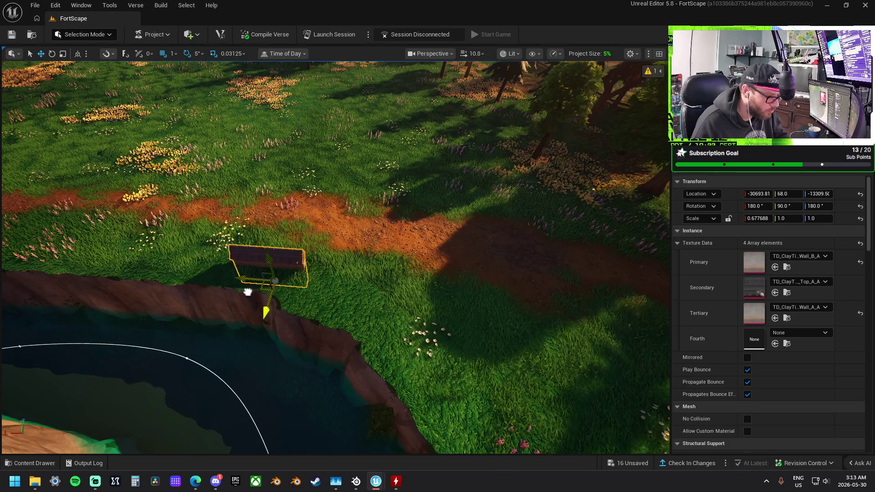
key(f)
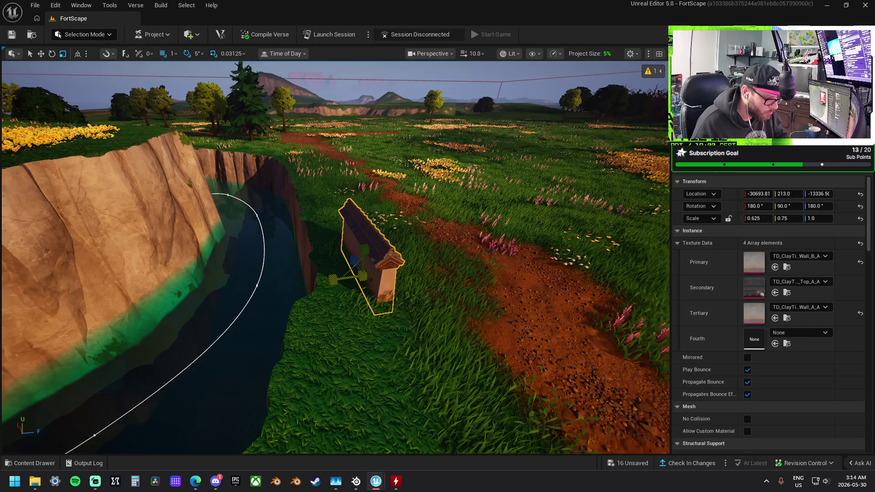
drag(475, 235, 454, 219)
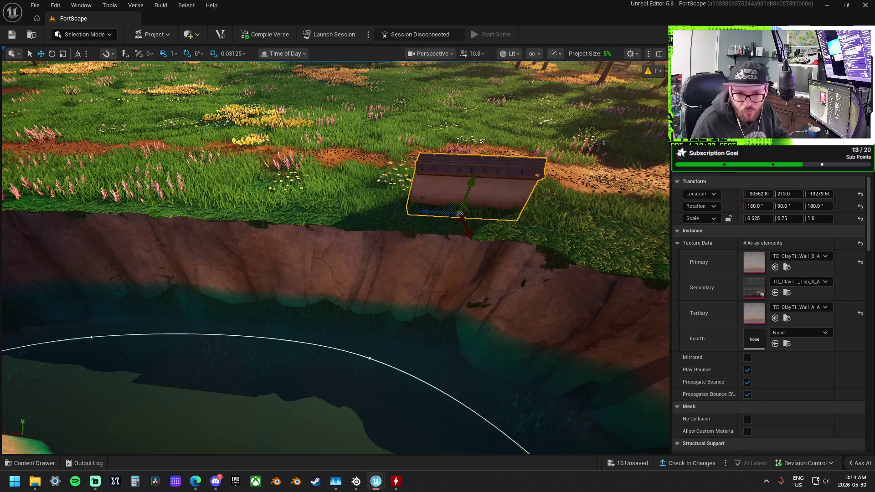
key(Escape)
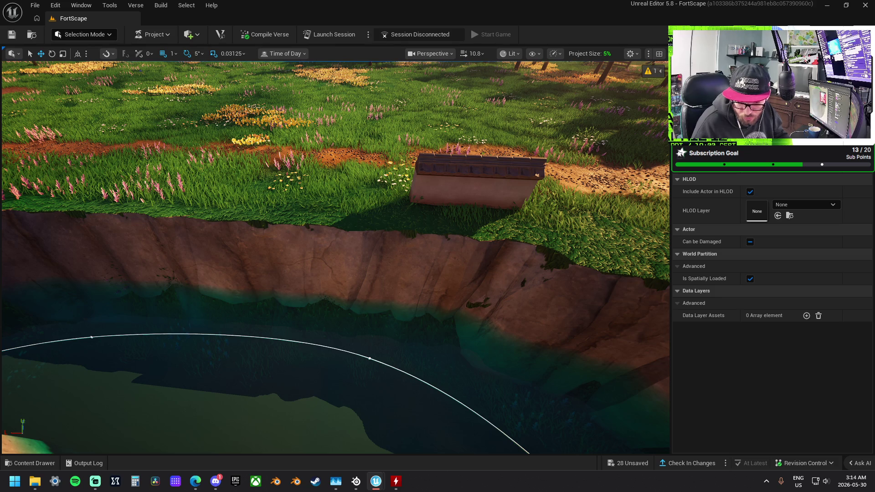
Select the riverside wall and set its height and length scale to 0.5
mouse_move(469, 348)
mouse_down()
mouse_move(447, 378)
mouse_move(419, 383)
mouse_up()
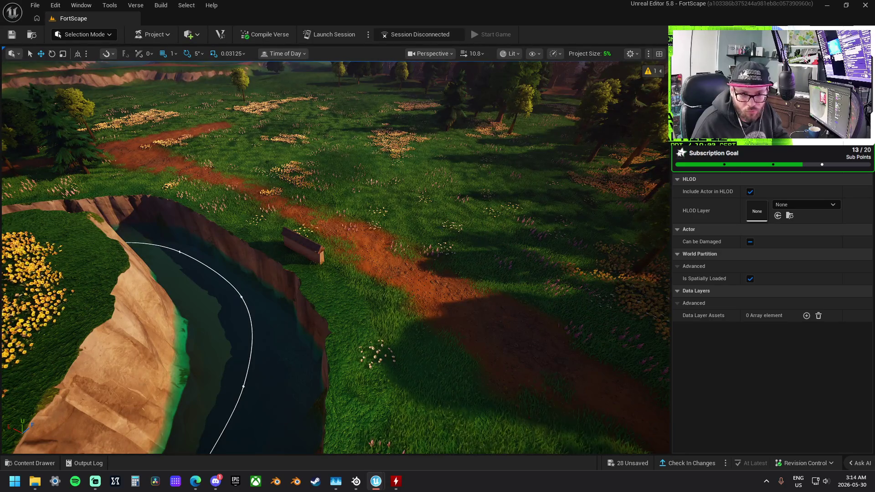
key(Escape)
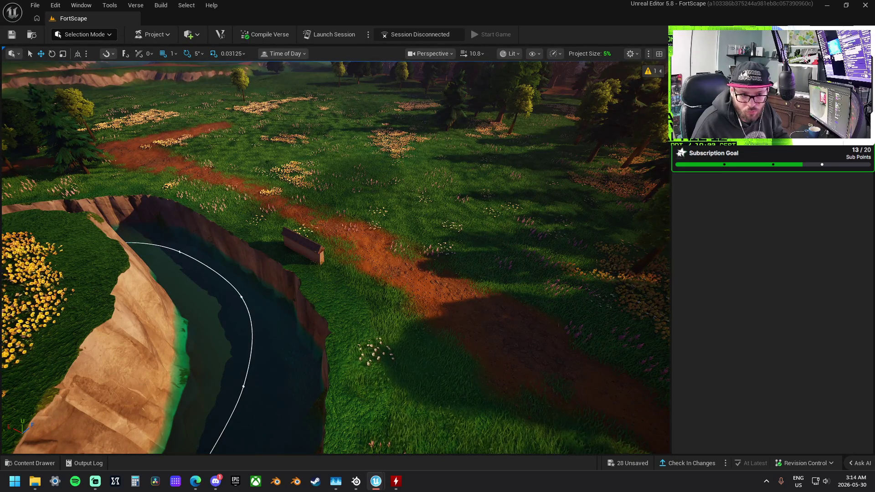
mouse_move(656, 219)
mouse_down()
mouse_move(651, 180)
mouse_move(651, 215)
mouse_move(651, 182)
mouse_move(610, 184)
mouse_up()
drag(345, 232, 305, 233)
click(347, 225)
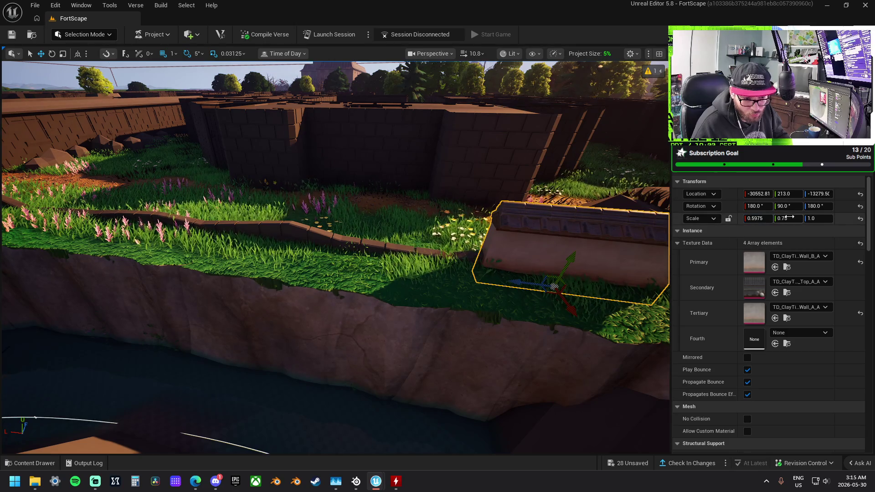
text(0.5)
key(Return)
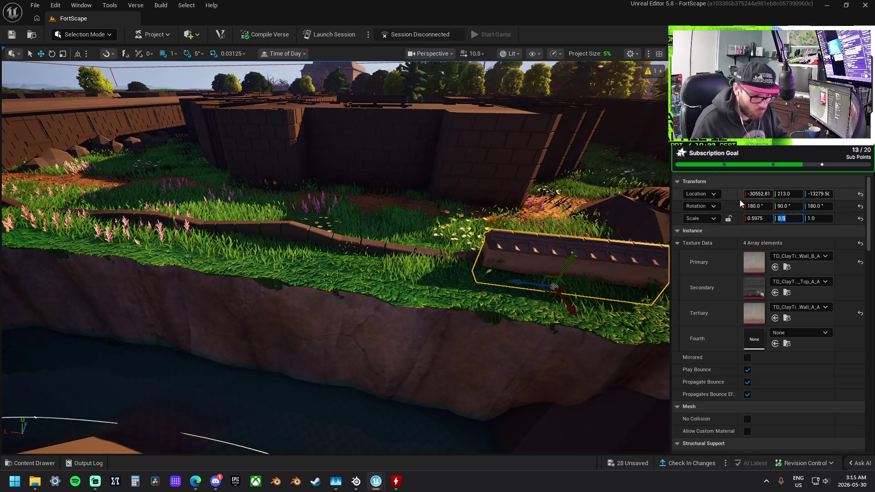
key(f)
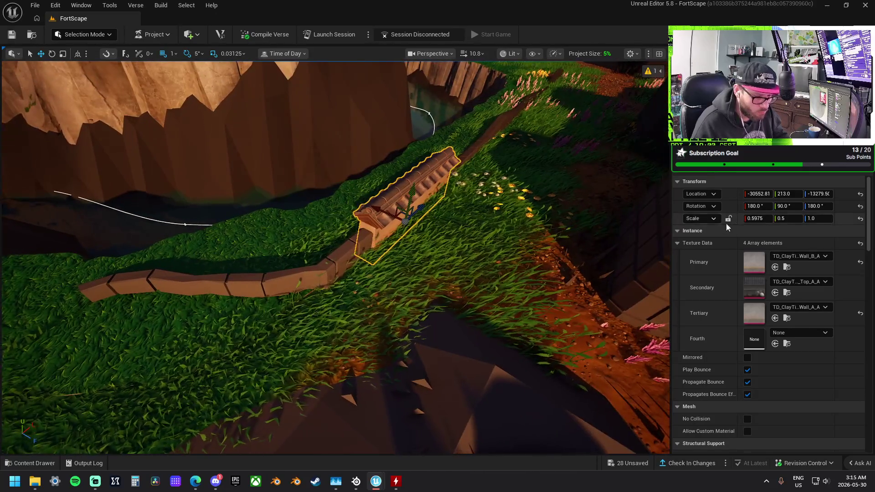
mouse_move(756, 219)
mouse_down()
mouse_move(745, 218)
mouse_move(756, 219)
mouse_up()
click(755, 218)
text(.5)
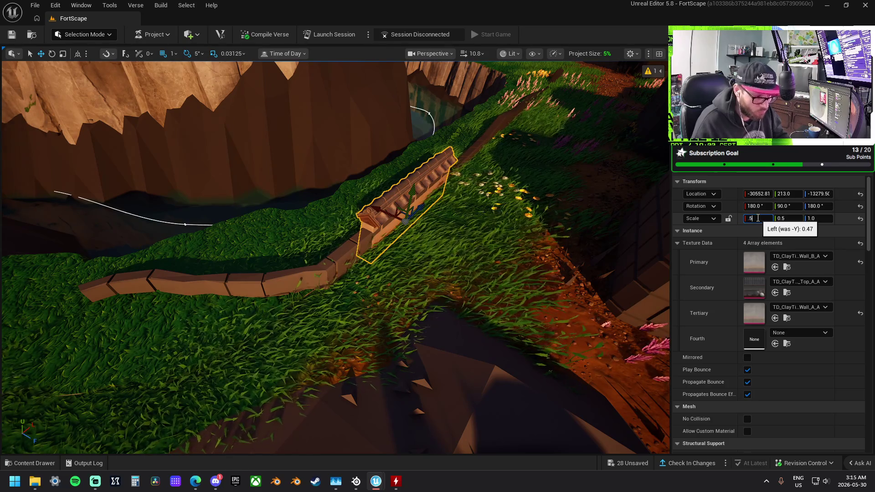
key(Return)
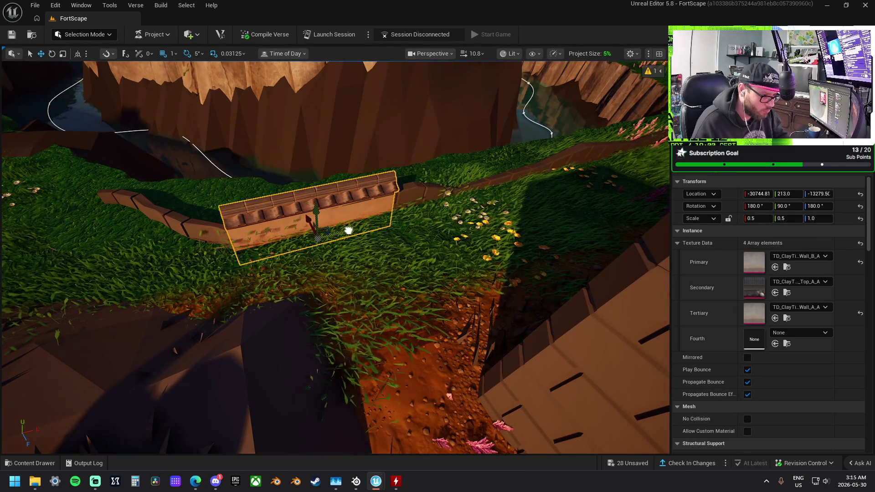
Duplicate the wall into additional segments further along the ridge
drag(352, 239, 459, 214)
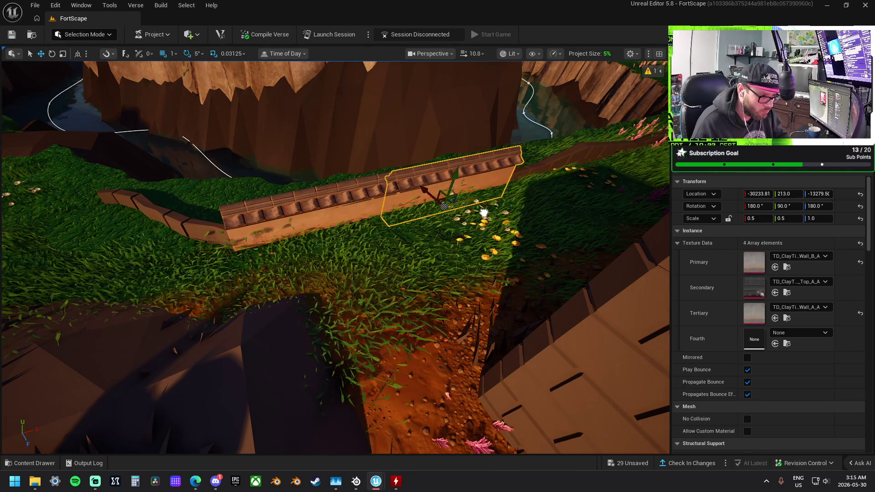
scroll(484, 212, down, 5)
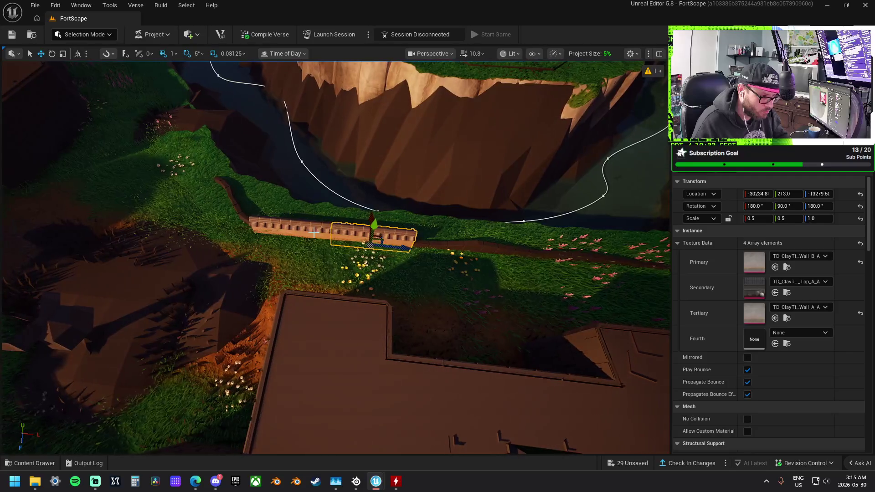
click(291, 226)
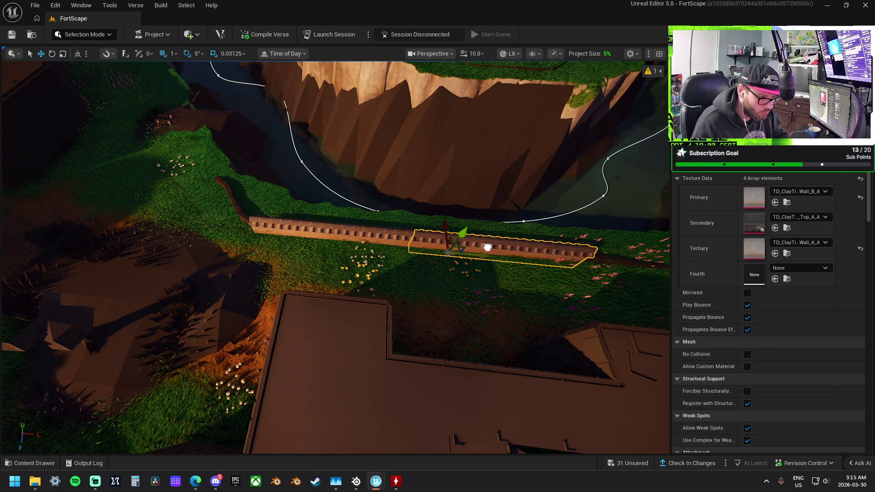
drag(488, 247, 247, 244)
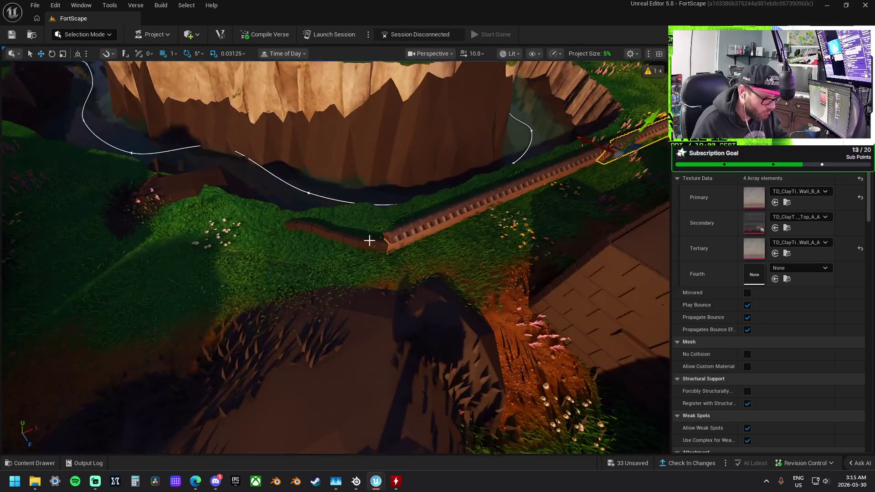
Rotate the near-end segment 45° and move it to join the end of the wall
click(422, 235)
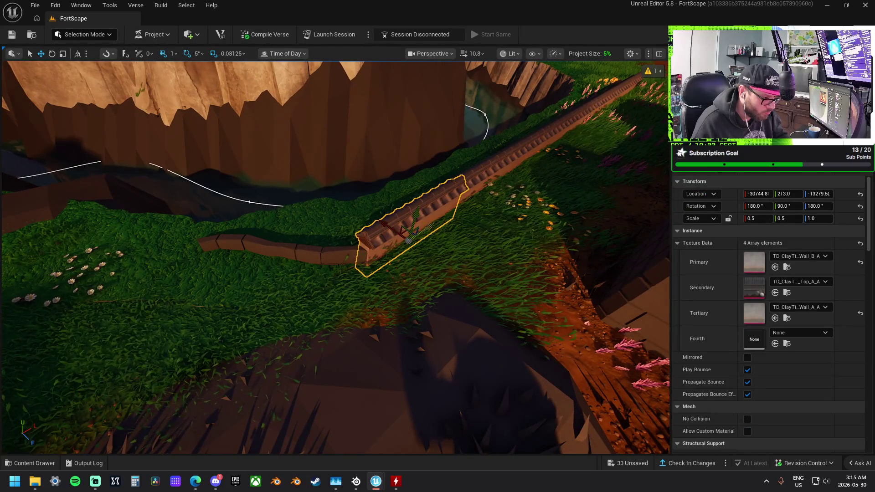
drag(355, 310, 392, 311)
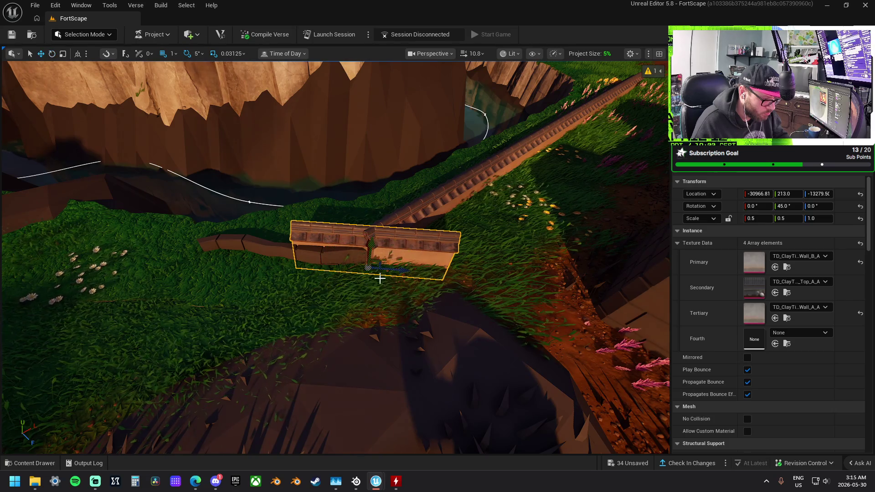
drag(399, 267, 337, 263)
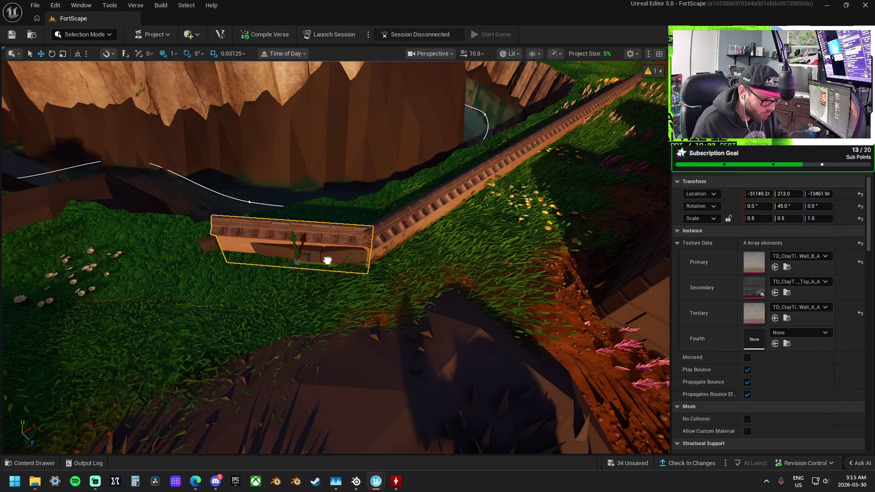
key(f)
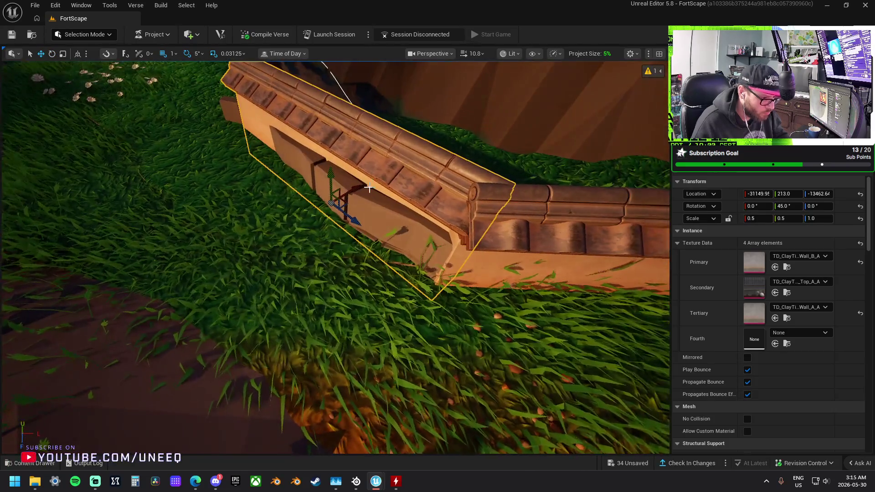
drag(342, 191, 346, 219)
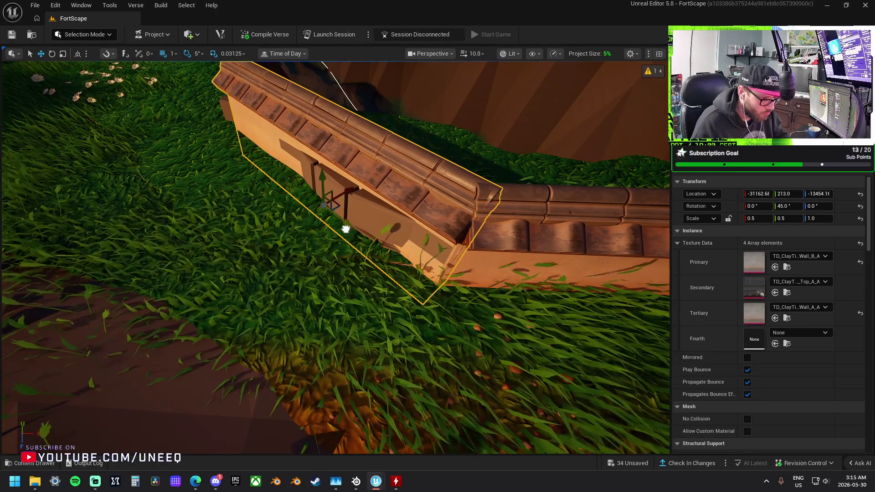
scroll(347, 228, down, 10)
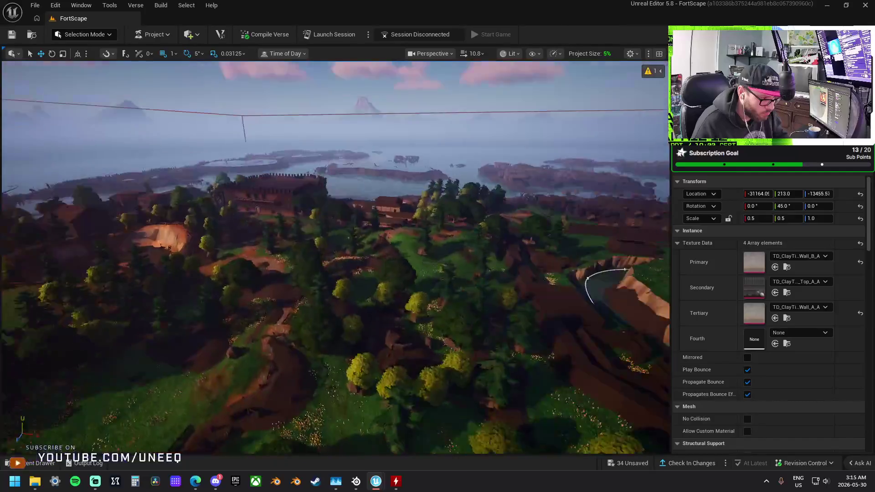
key(f)
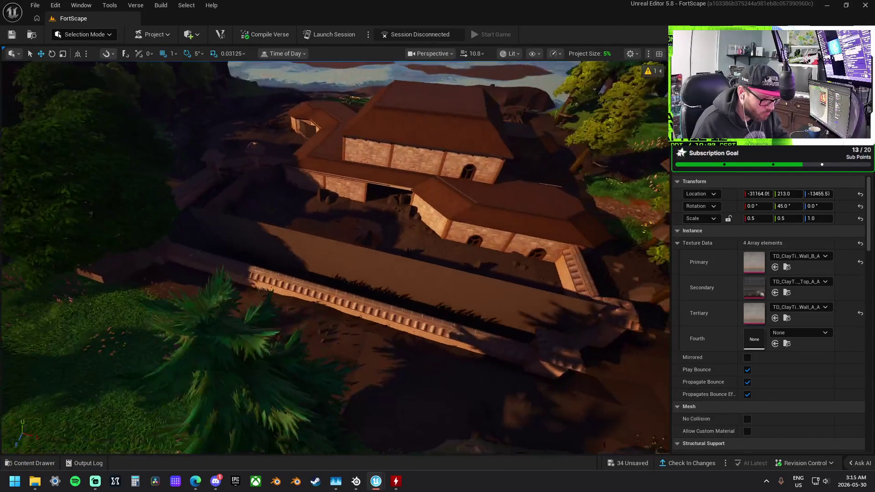
key(ctrl+z)
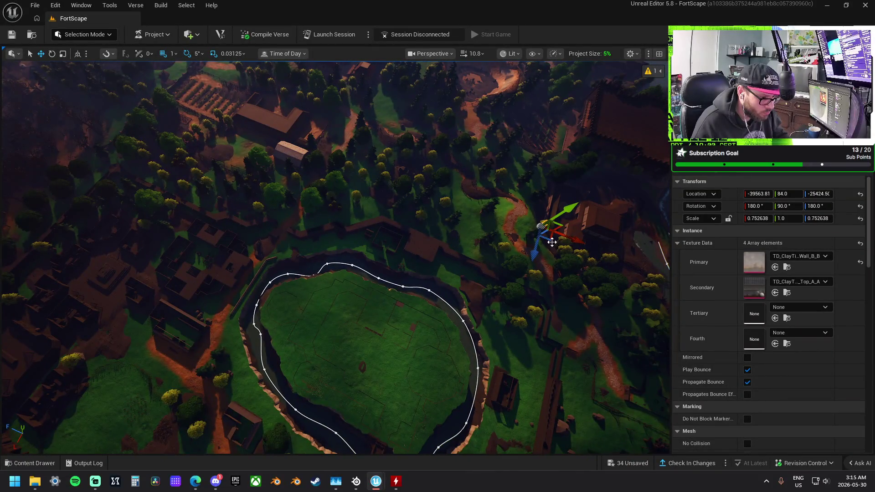
Move the end pillar to the riverbank wall corner, shrink it, and slide it along the wall
mouse_move(550, 240)
mouse_down()
mouse_move(250, 286)
mouse_move(265, 273)
mouse_up()
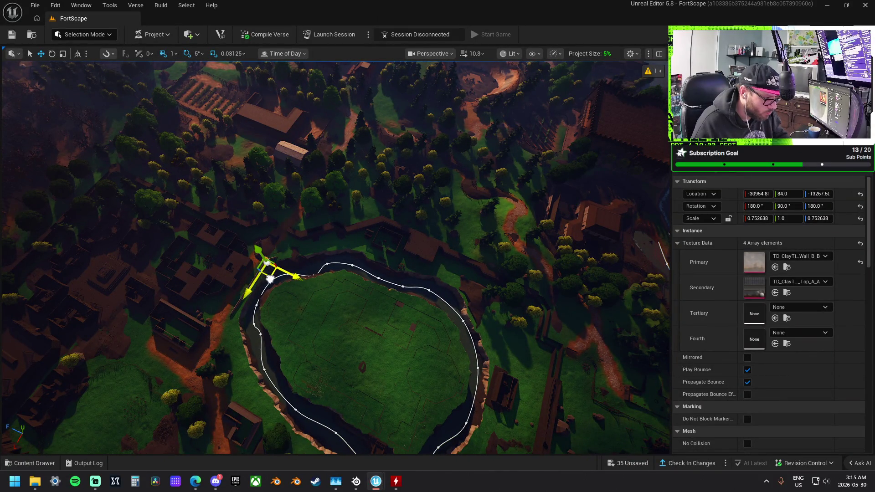
key(f)
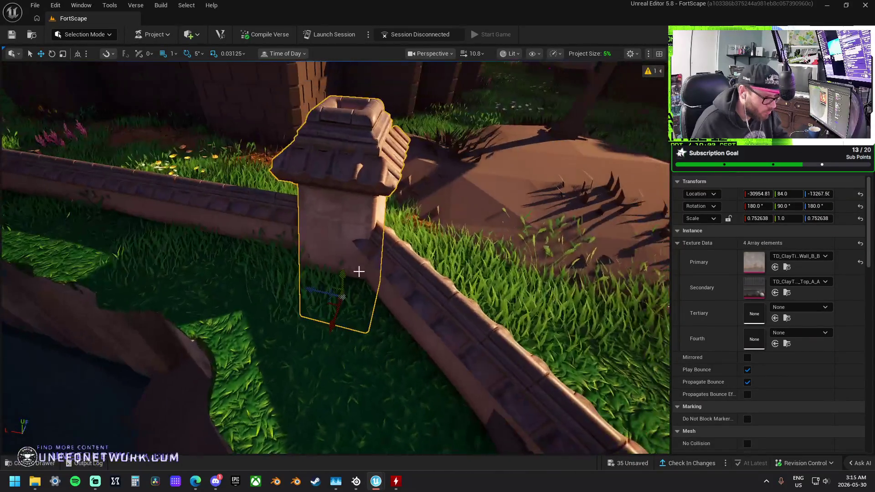
mouse_move(340, 298)
mouse_down()
mouse_move(255, 324)
mouse_move(383, 299)
mouse_up()
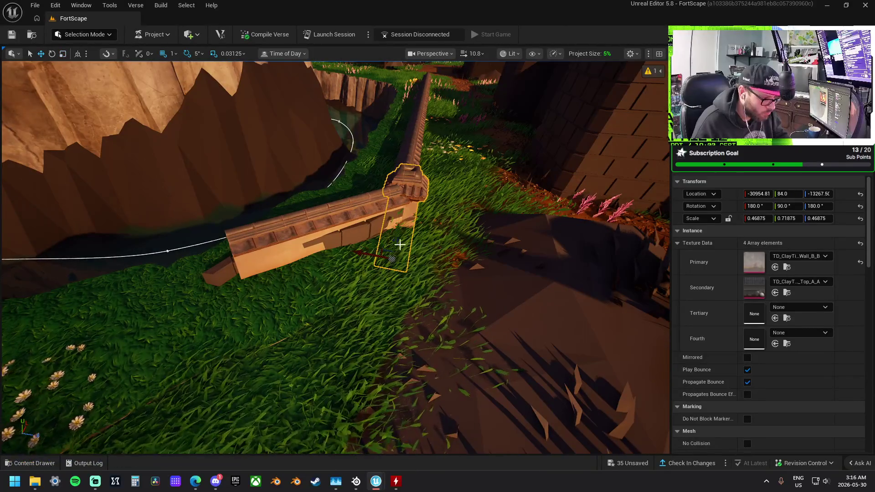
drag(402, 223, 314, 223)
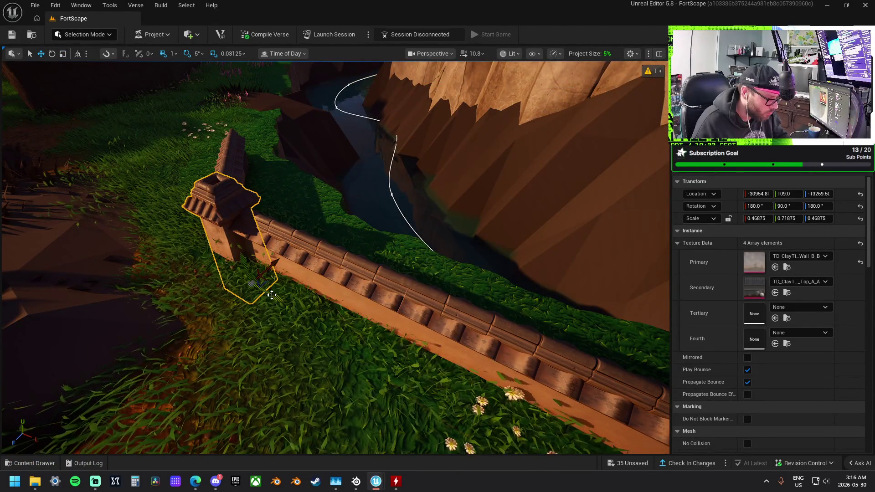
mouse_move(292, 310)
mouse_down()
mouse_move(291, 301)
mouse_move(214, 296)
mouse_up()
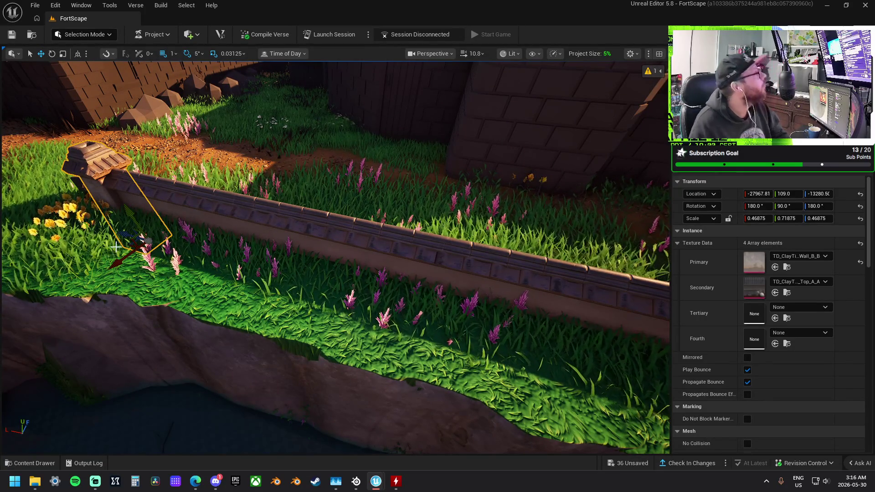
Check the pillar's fit at the cliff corner from high above and up close
drag(250, 215, 277, 211)
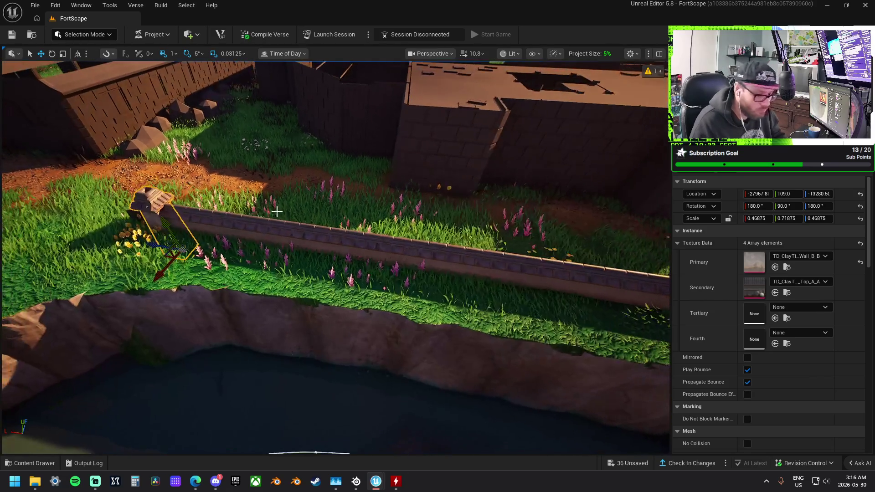
mouse_move(229, 231)
mouse_down()
mouse_move(214, 226)
mouse_move(224, 219)
mouse_move(250, 238)
mouse_up()
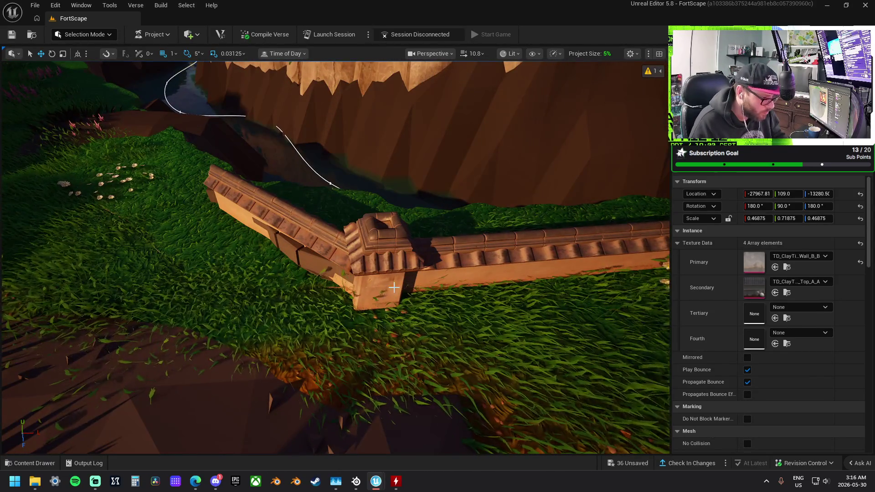
mouse_move(406, 287)
mouse_down()
mouse_move(426, 313)
mouse_move(396, 328)
mouse_move(399, 337)
mouse_move(382, 335)
mouse_move(394, 328)
mouse_move(230, 303)
mouse_up()
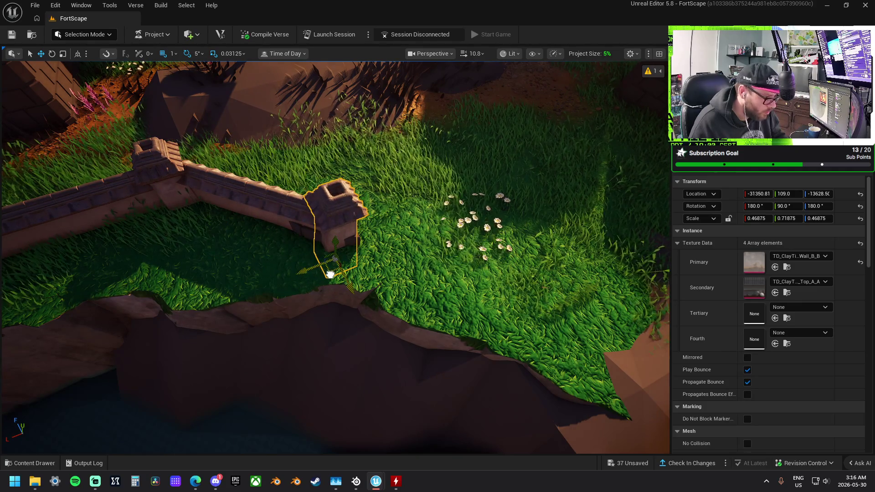
mouse_move(342, 297)
mouse_down()
mouse_move(332, 287)
mouse_move(324, 296)
mouse_move(340, 269)
mouse_move(305, 253)
mouse_move(317, 235)
mouse_up()
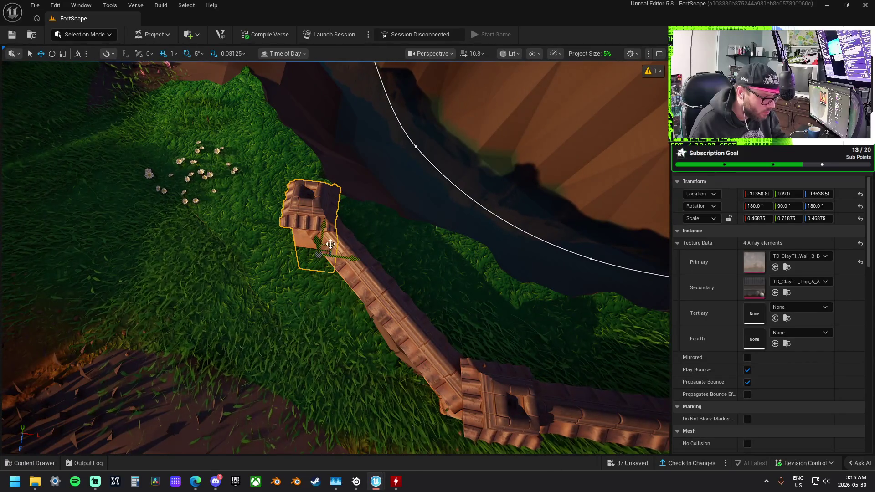
drag(332, 247, 339, 231)
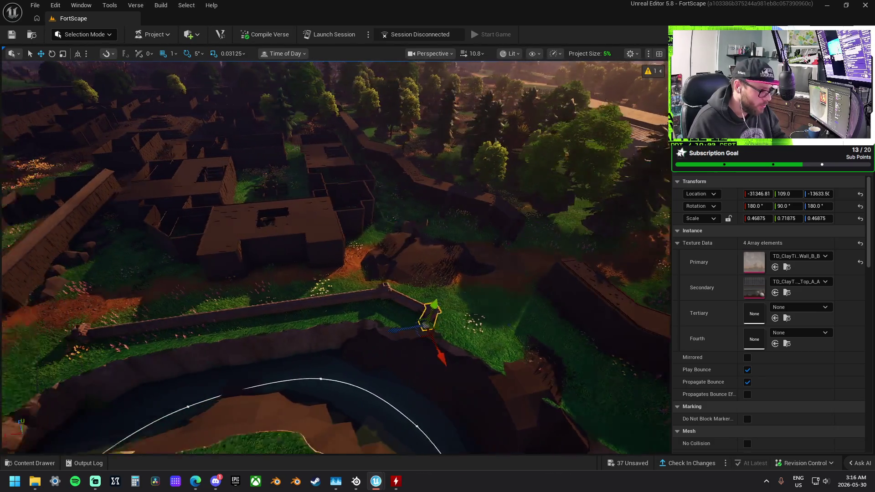
mouse_move(340, 230)
mouse_down()
mouse_move(312, 234)
mouse_move(326, 232)
mouse_move(331, 245)
mouse_up()
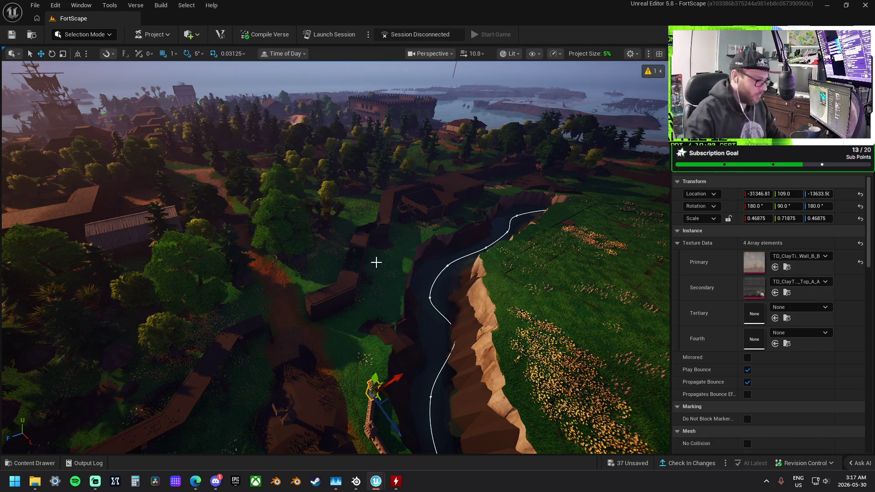
Fly up from the wall to a high overhead view of the whole FortScape island
mouse_move(366, 270)
mouse_down()
mouse_move(366, 178)
mouse_move(366, 265)
mouse_move(366, 201)
mouse_move(353, 221)
mouse_move(393, 260)
mouse_move(391, 250)
mouse_up()
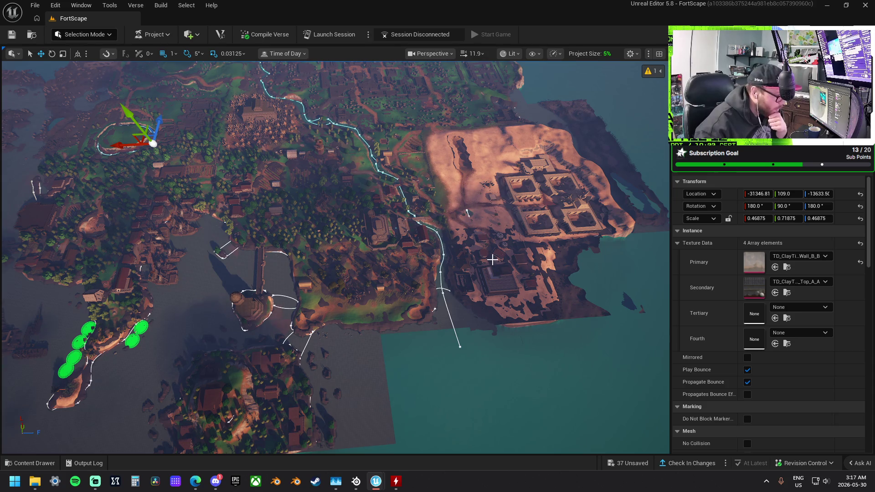
drag(496, 296, 497, 285)
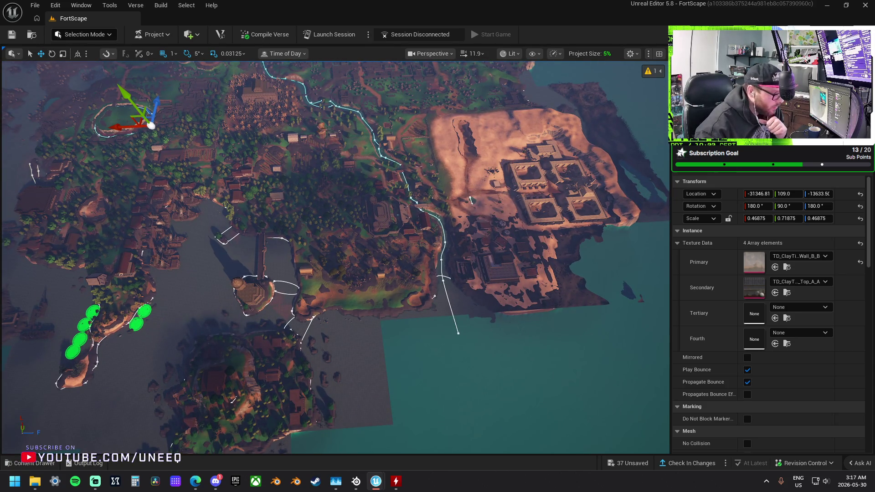
drag(232, 400, 232, 399)
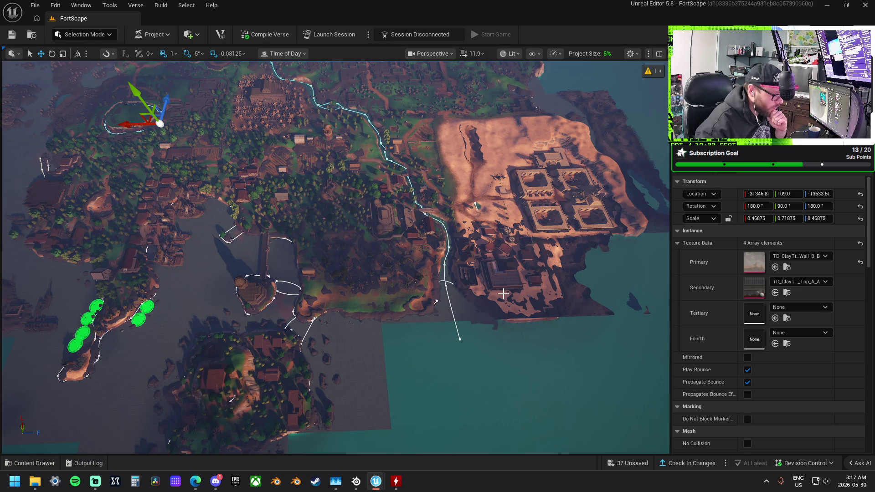
Check the context actions on a pillar and a building, then select the ocean and deselect it
right_click(259, 297)
mouse_move(455, 372)
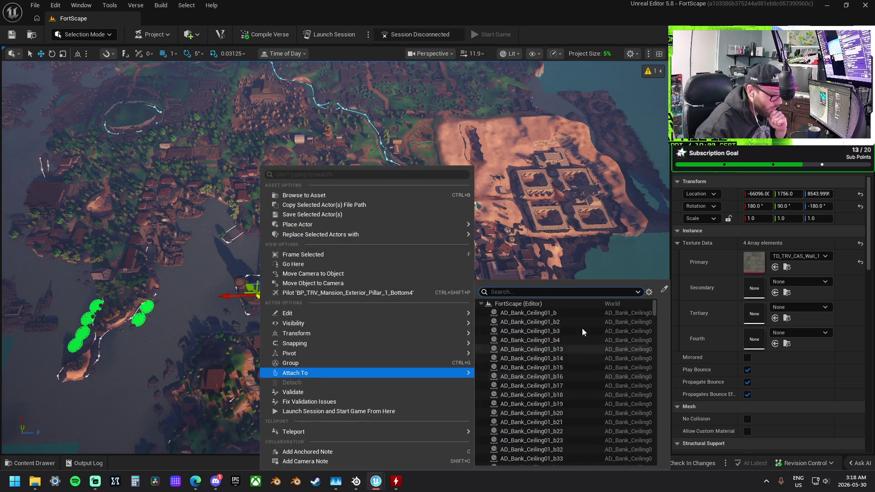
click(390, 269)
mouse_move(423, 338)
mouse_down()
mouse_move(413, 280)
mouse_move(288, 250)
mouse_up()
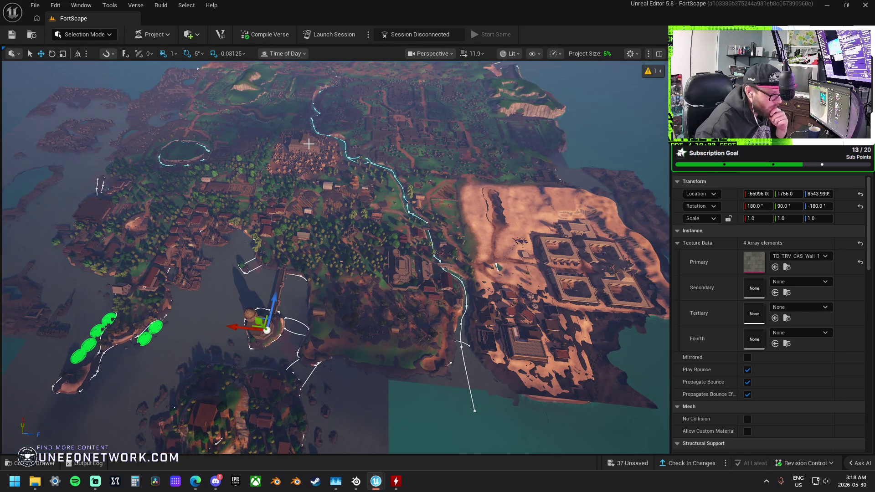
right_click(309, 144)
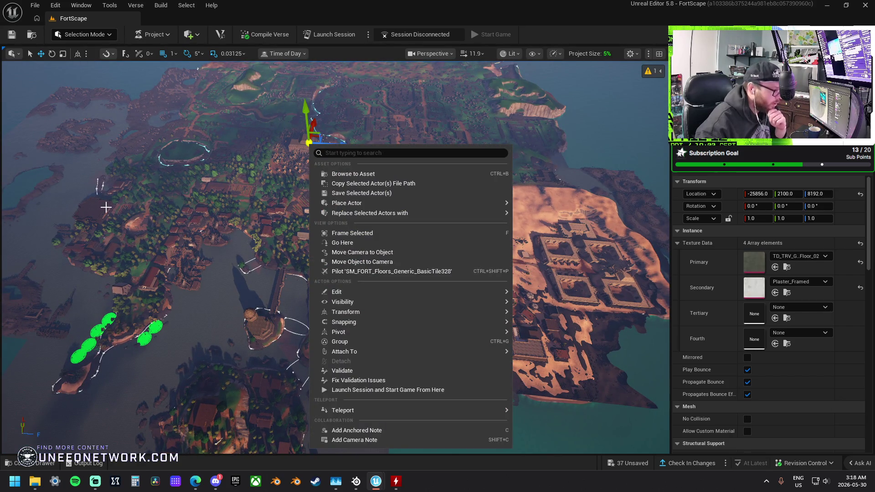
click(107, 208)
click(204, 293)
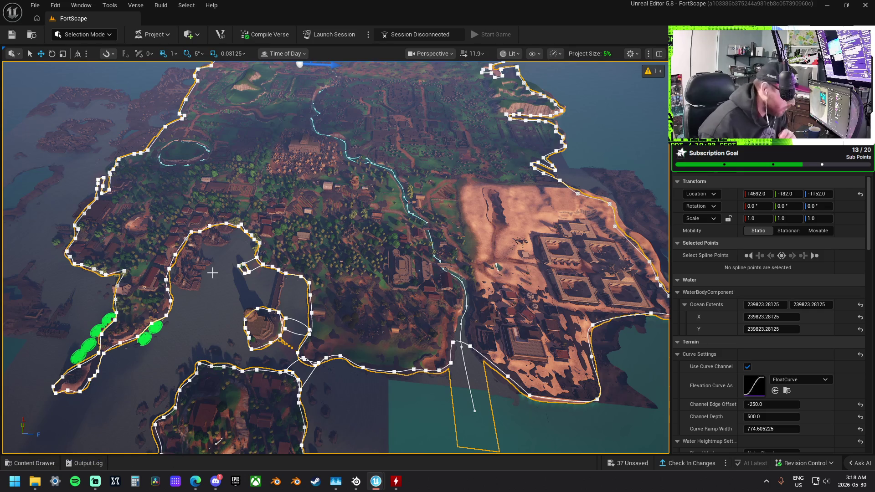
key(Escape)
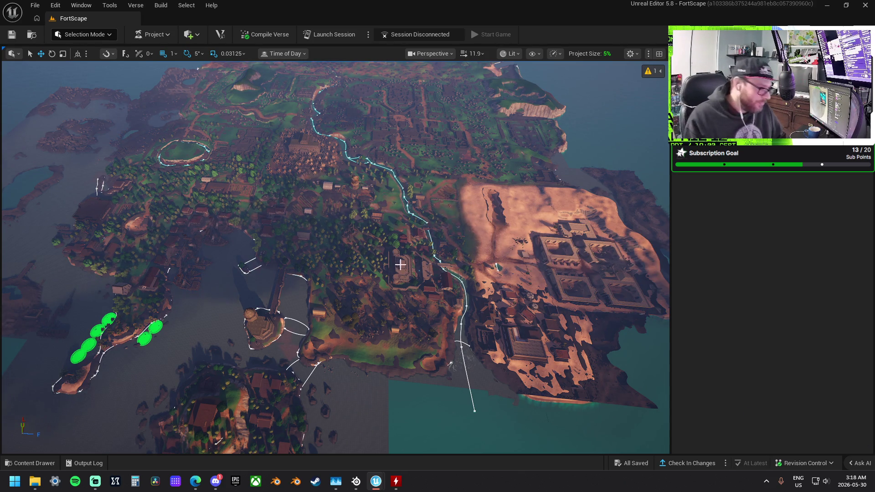
Fly across the island to the grassy hill by the village and select its terrain pieces
scroll(396, 260, down, 3)
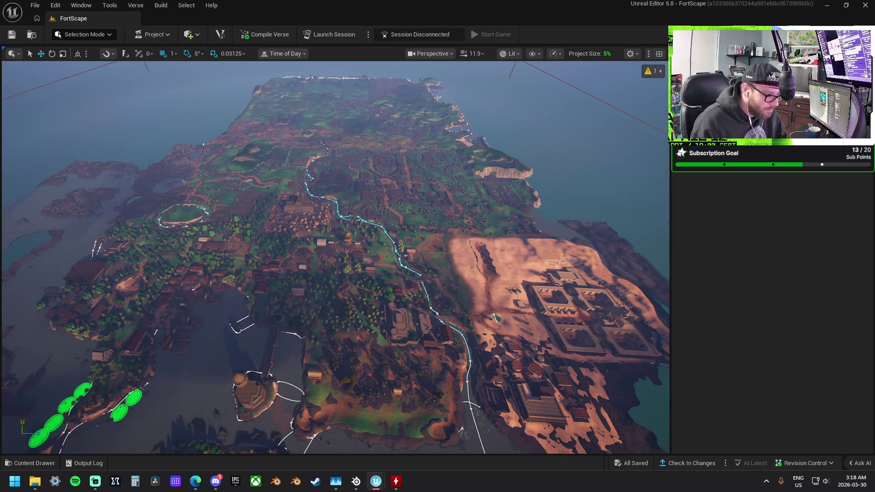
key(w)
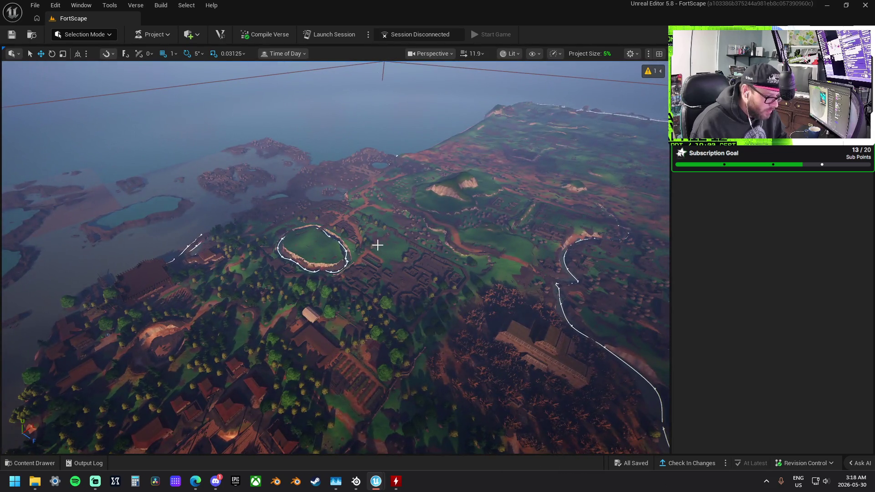
drag(377, 245, 407, 231)
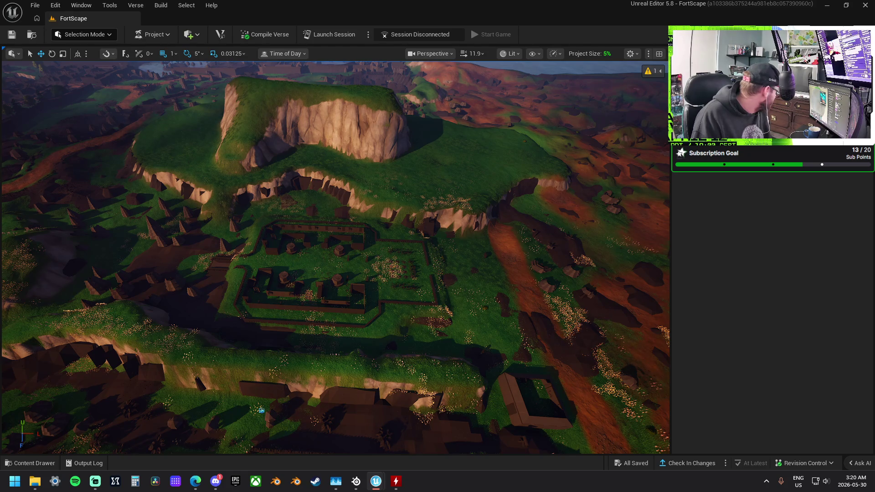
key(alt+Tab)
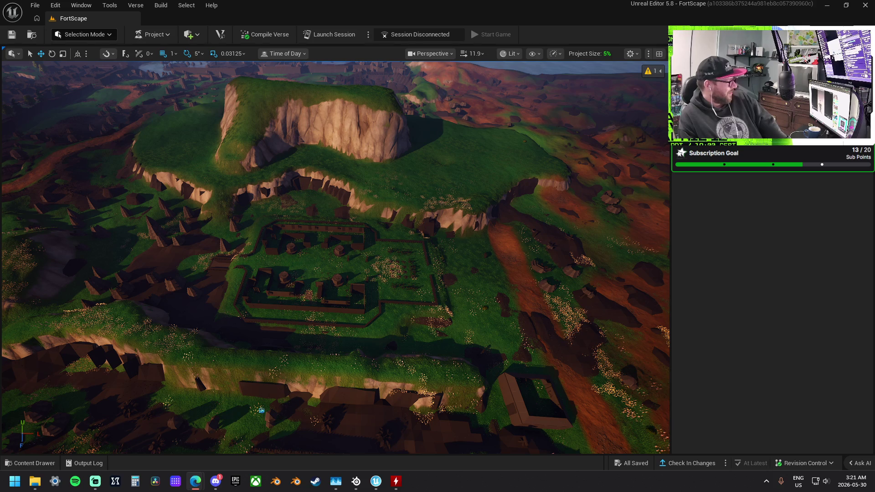
drag(584, 254, 585, 253)
drag(486, 299, 486, 298)
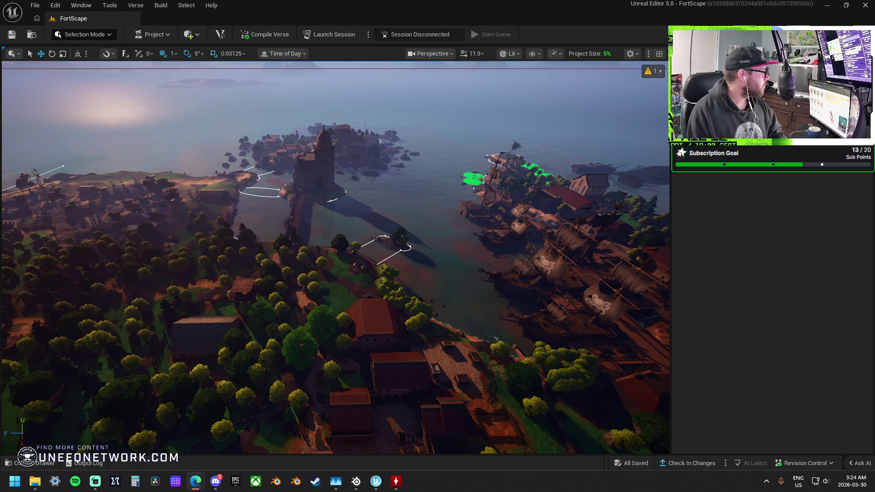
drag(445, 348, 445, 291)
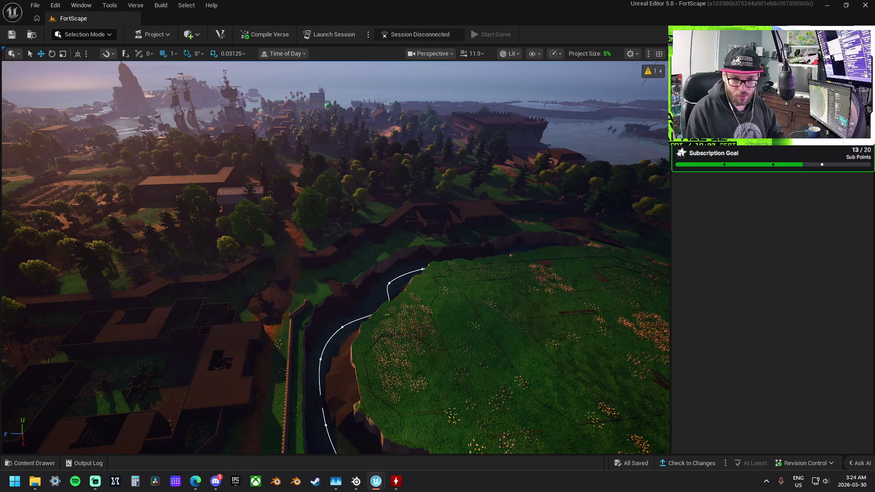
click(402, 221)
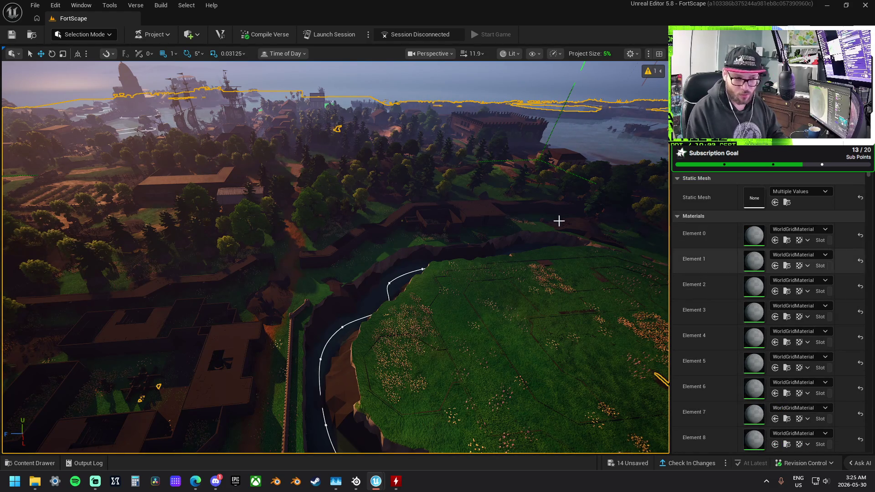
Zoom out to a wide island view and drag the 17 PlaneCutOtherPart assets into the viewport
scroll(522, 235, down, 5)
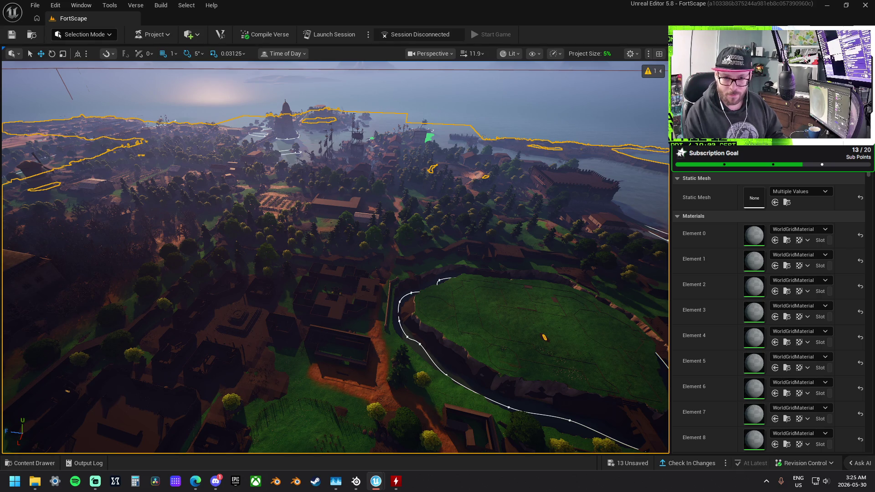
mouse_move(729, 118)
mouse_down()
mouse_move(400, 267)
mouse_move(383, 261)
mouse_up()
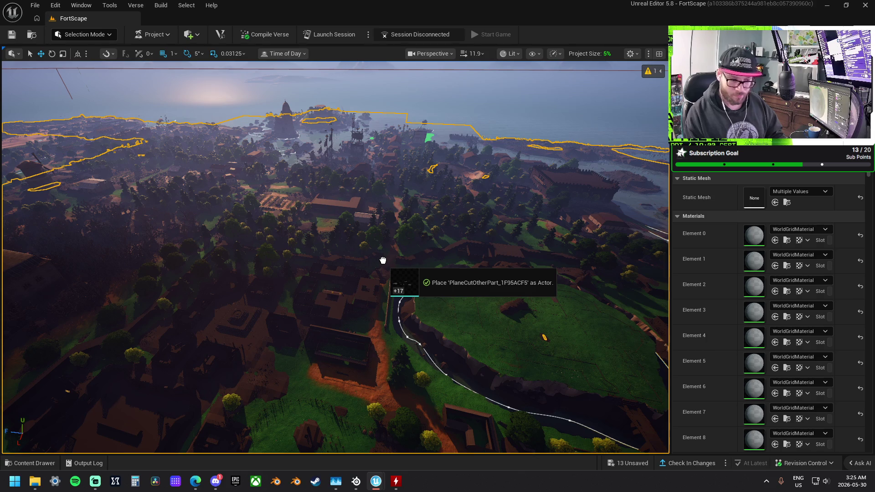
Drop the 17 PlaneCutOtherPart pieces among the castle and village buildings, then deselect
drag(383, 261, 383, 260)
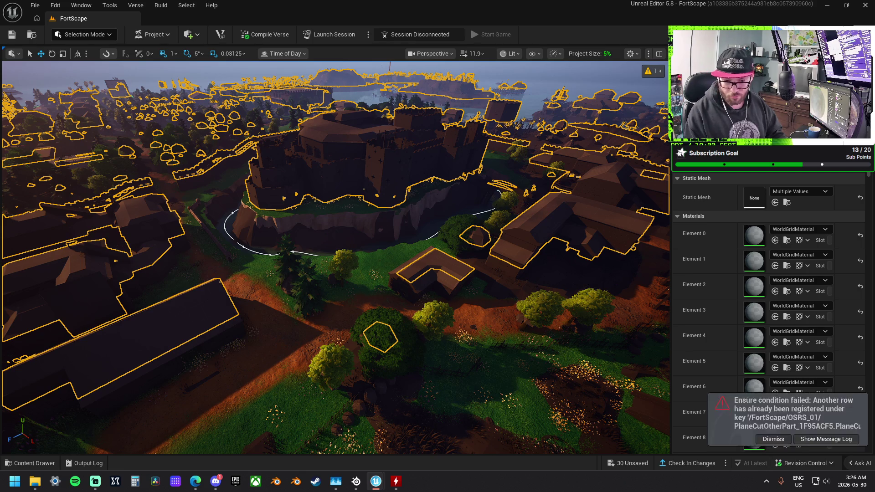
key(Escape)
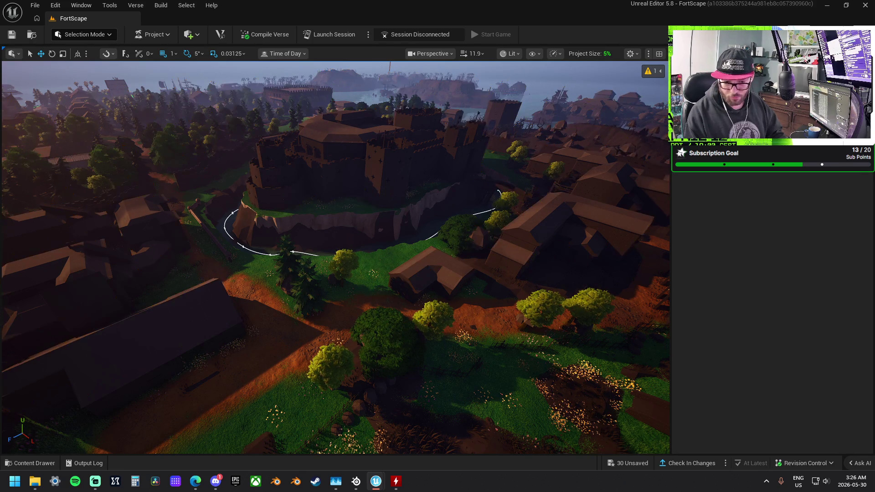
Frame and remove the checkered rectangle floor plane above the cliff
key(ctrl+z)
key(f)
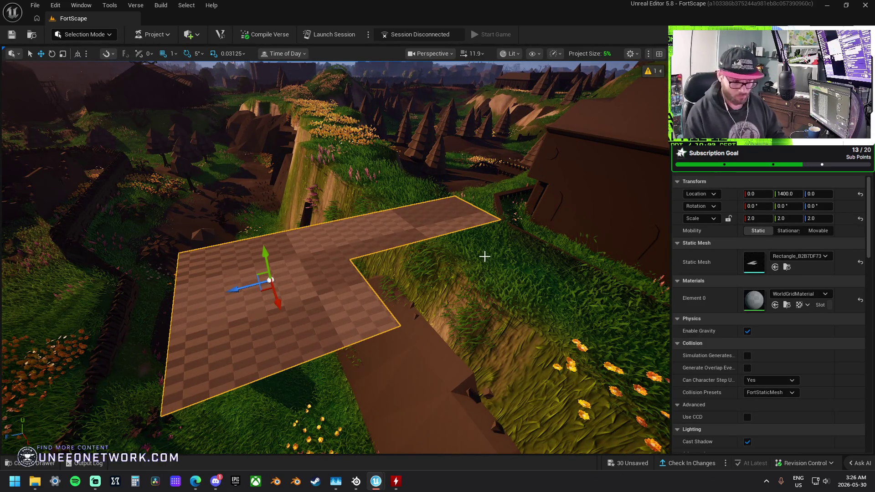
key(ctrl+z)
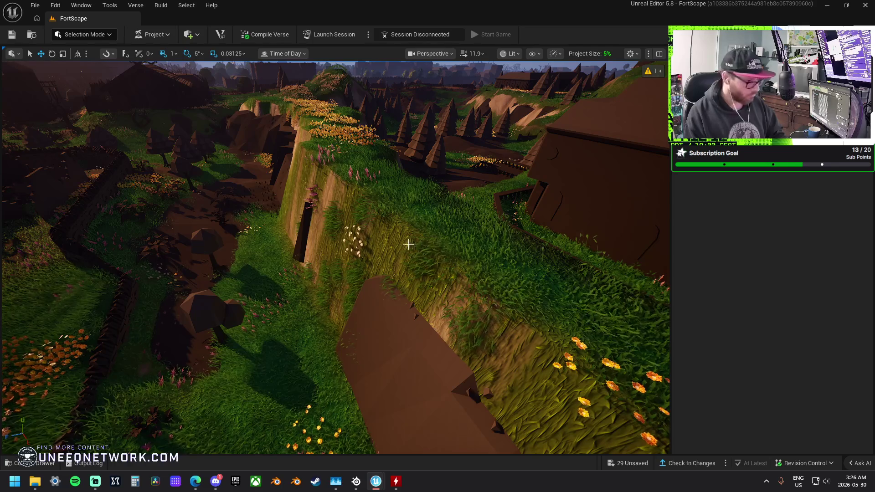
Select a valley terrain mesh and add its matching meshes, then narrow the selection
click(345, 235)
key(shift+g)
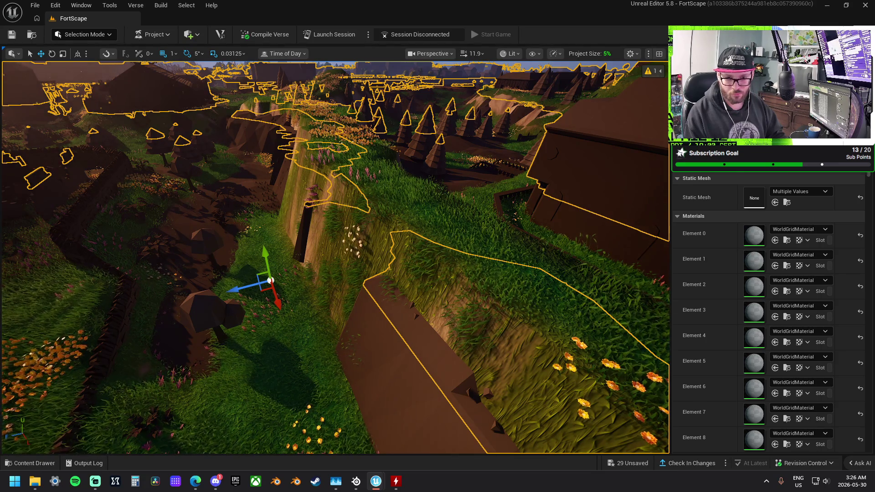
key(ctrl+z)
key(ctrl+z)
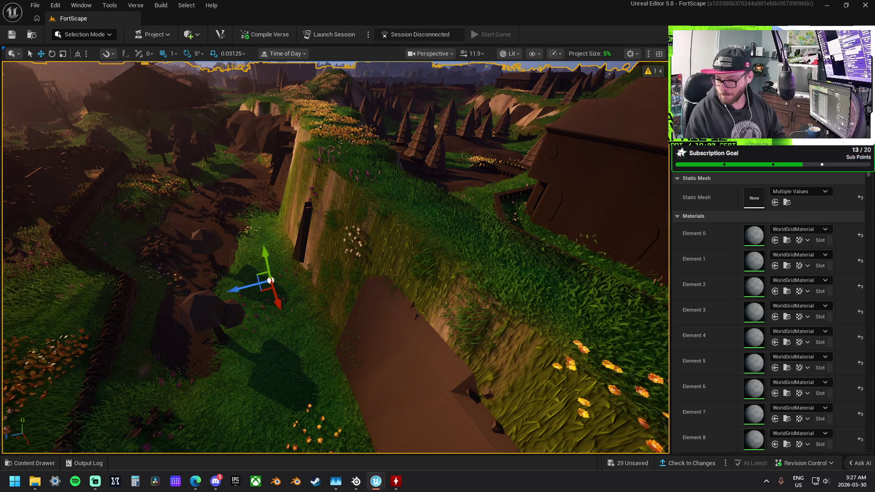
Place a PlaneCutOtherPart mesh in the level, inspect it, then remove it again
mouse_move(874, 346)
mouse_down()
mouse_move(533, 335)
mouse_move(474, 260)
mouse_up()
key(f)
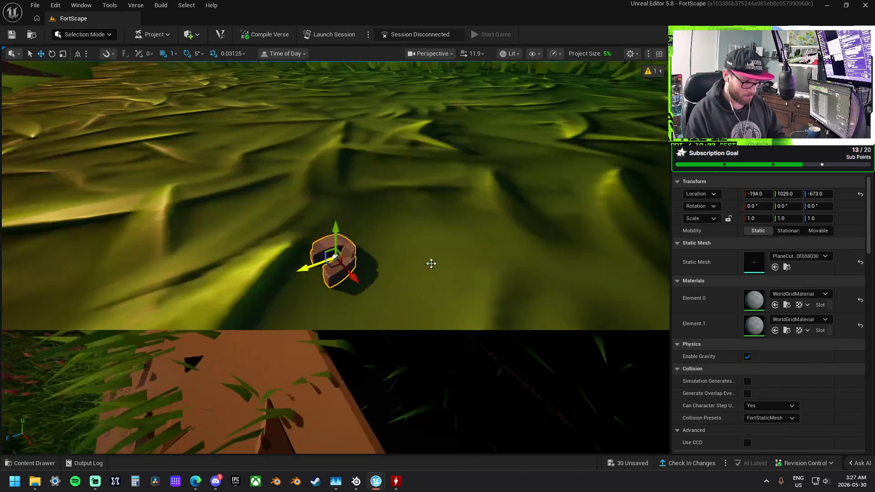
mouse_move(360, 246)
mouse_down()
mouse_move(365, 255)
mouse_move(381, 244)
mouse_up()
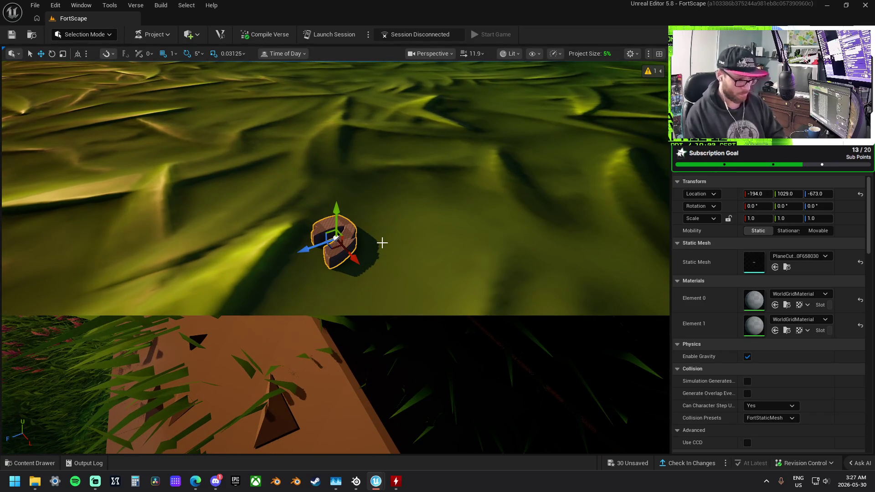
key(ctrl+z)
scroll(377, 217, down, 10)
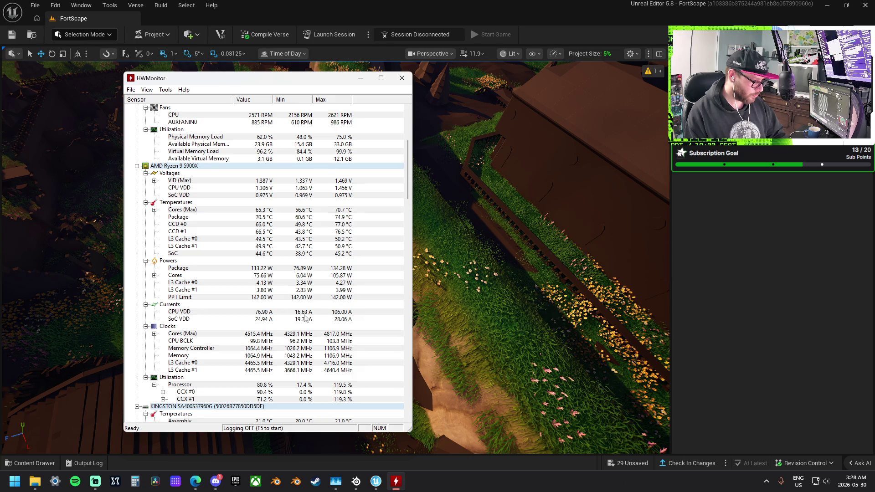
Rebuild the 43 out-of-date landscape actors and start saving the resulting unsaved files
click(604, 144)
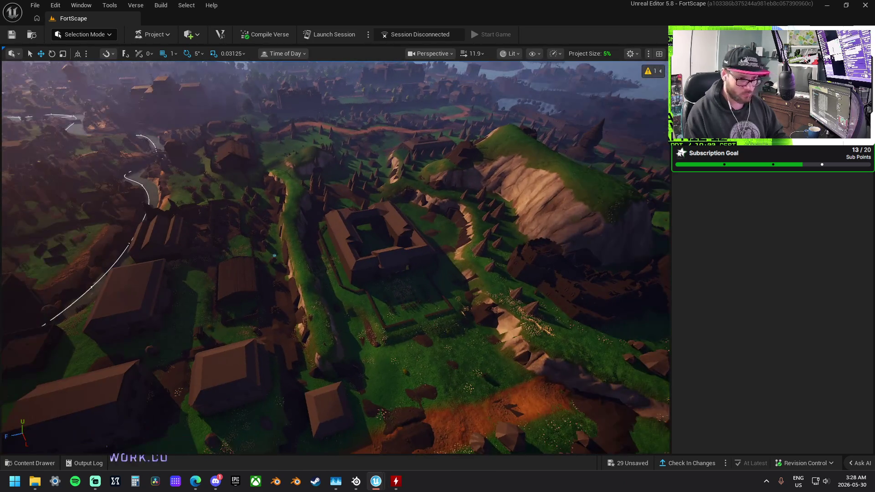
click(658, 71)
click(645, 84)
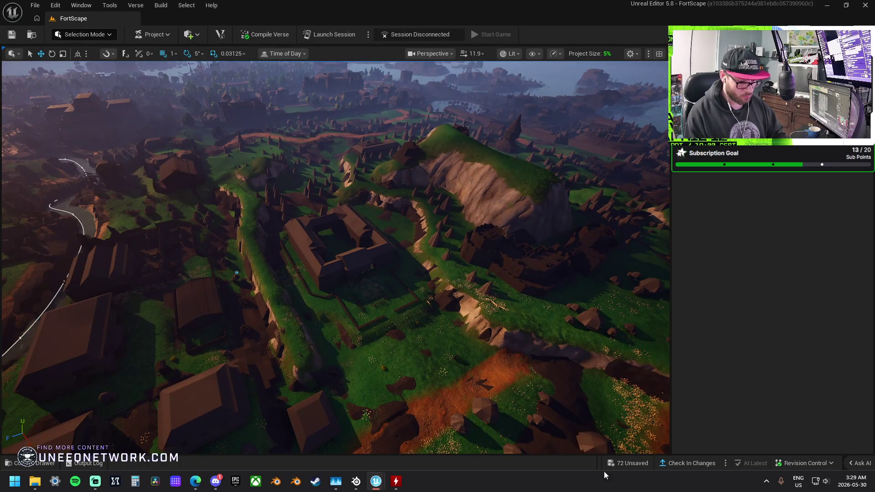
click(621, 464)
click(507, 340)
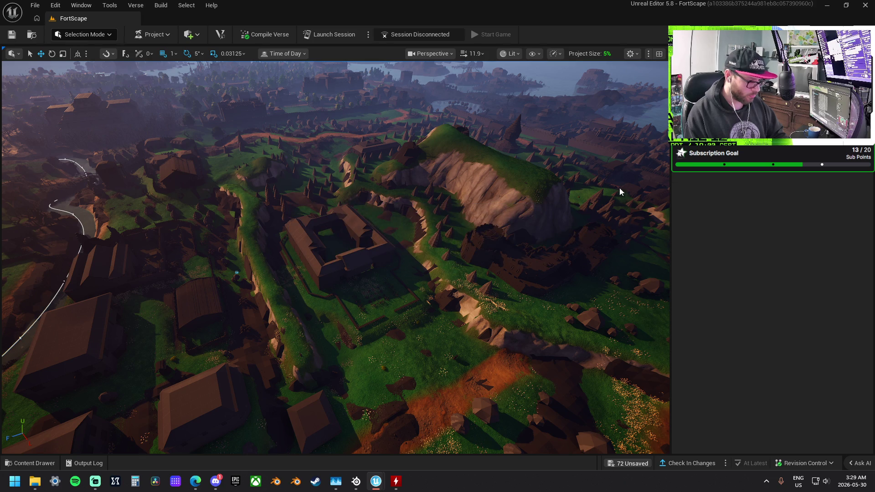
Fly down into the fort's walled grass field and back out to an aerial view, then select Osrs_Chunk_2
scroll(377, 279, up, 10)
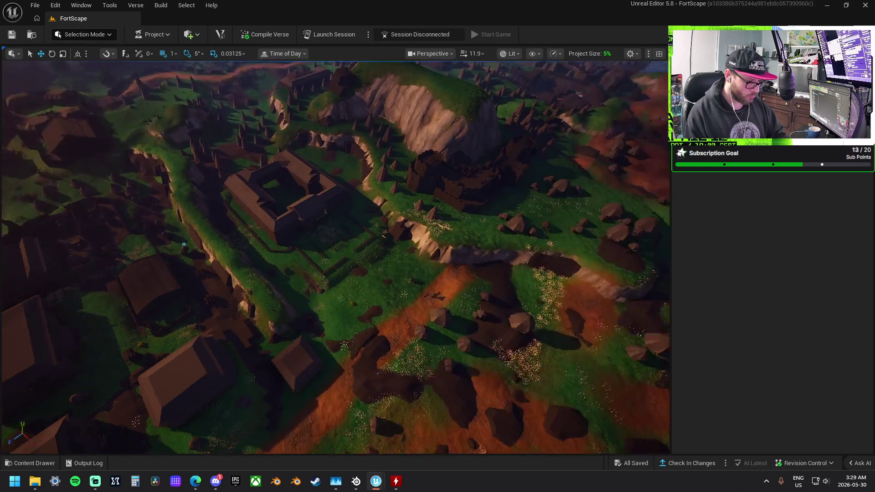
key(w)
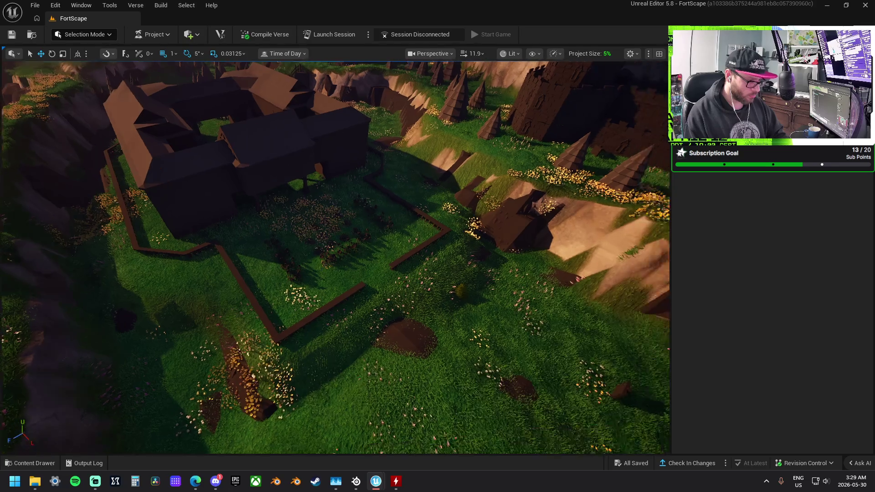
key(w)
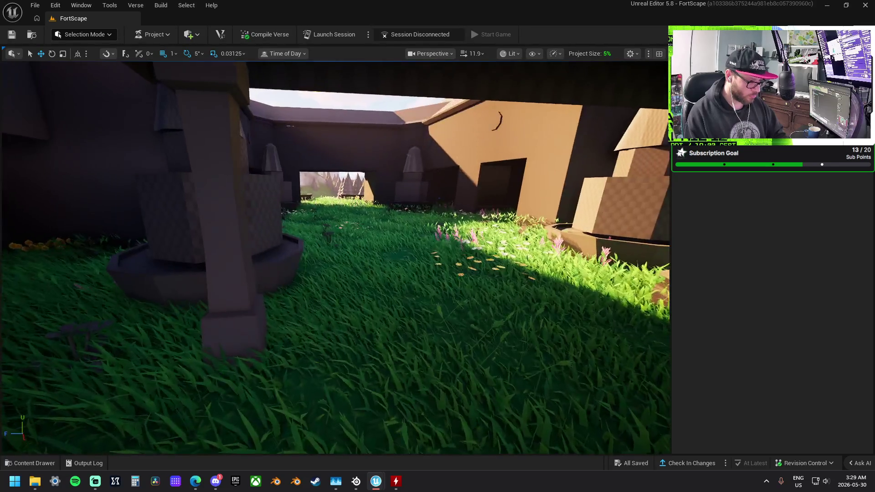
scroll(335, 257, down, 3)
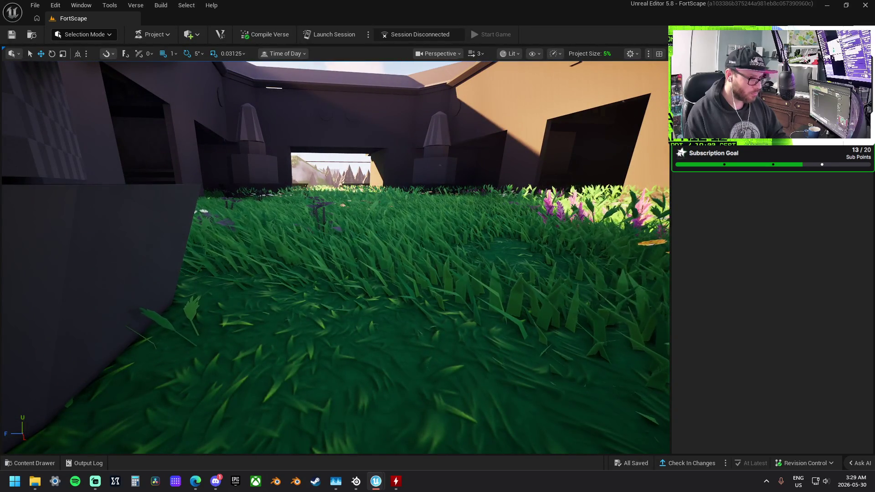
key(q)
scroll(335, 258, down, 2)
key(e)
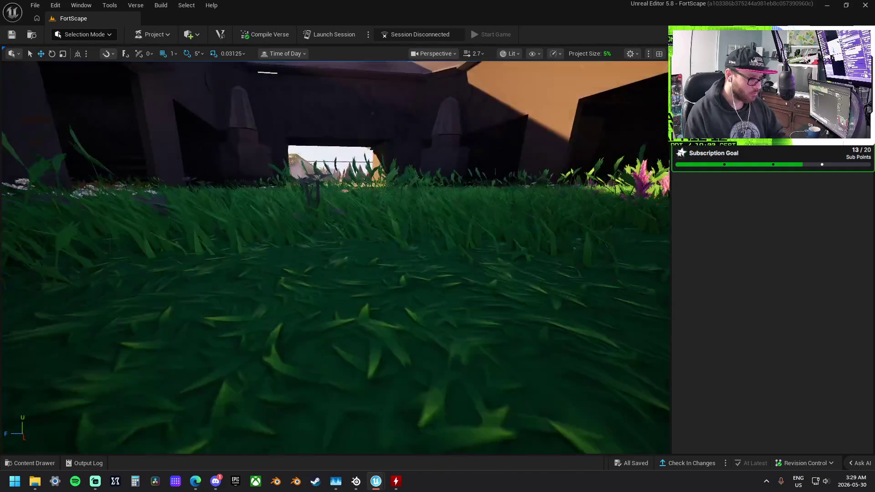
scroll(335, 258, up, 3)
key(s)
scroll(335, 257, up, 2)
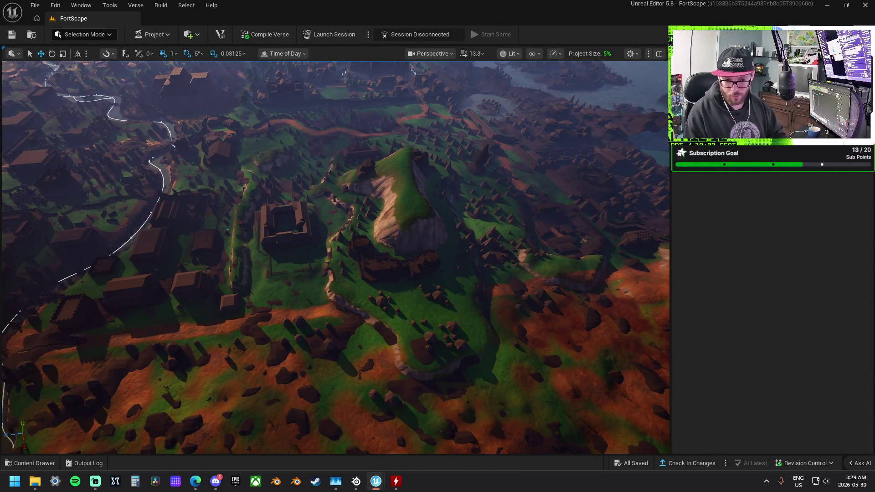
click(223, 221)
Hide Osrs_Chunk_2 and a second village chunk to expose bare terrain, then select a landscape section
ctrl+click(647, 205)
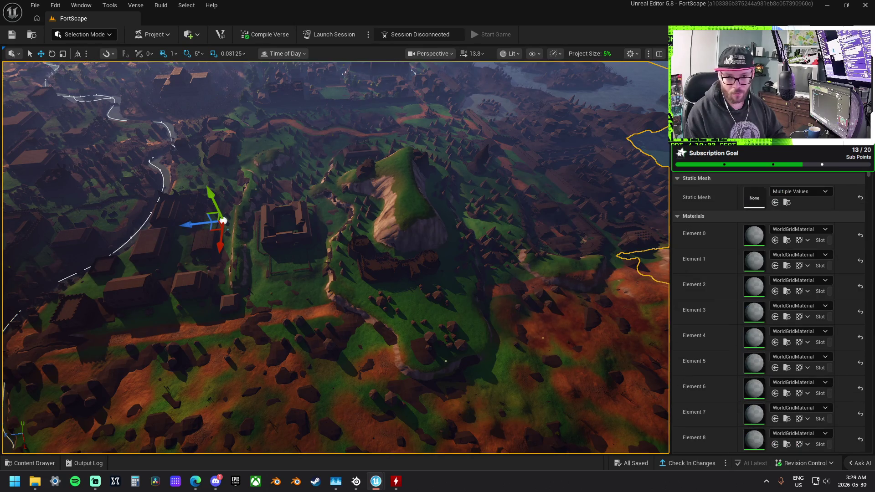
key(w)
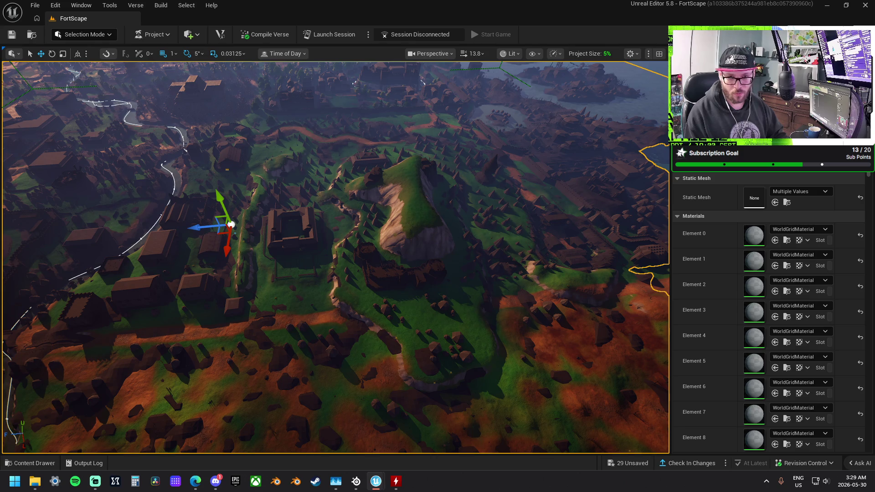
key(h)
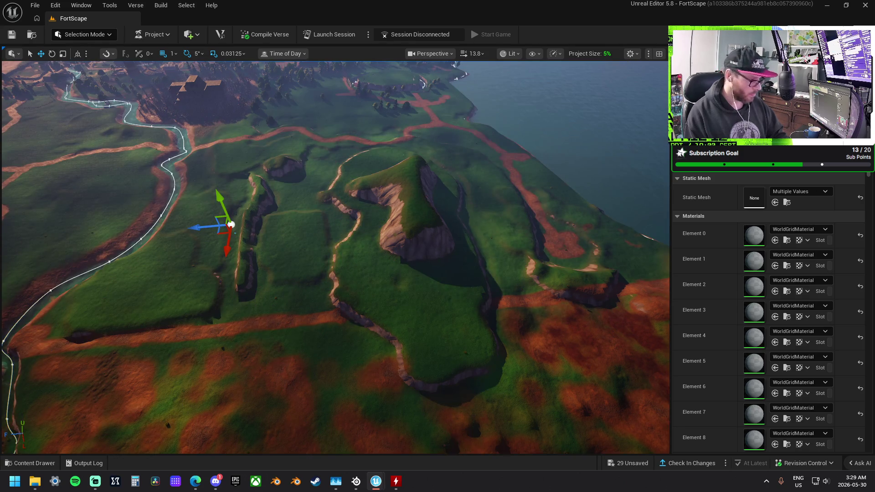
key(ctrl+h)
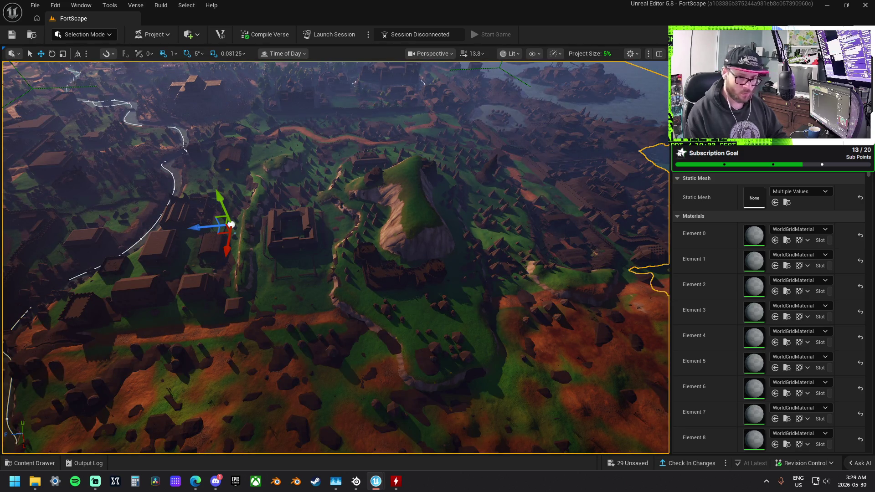
key(h)
click(529, 106)
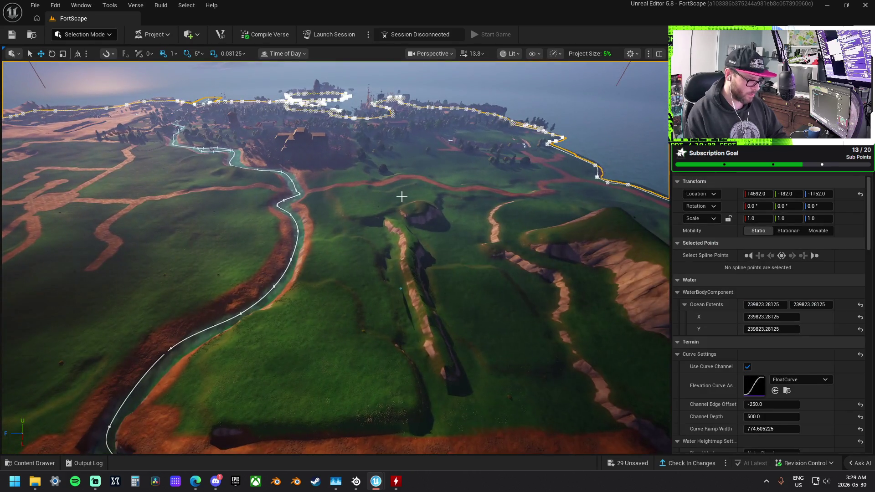
click(401, 197)
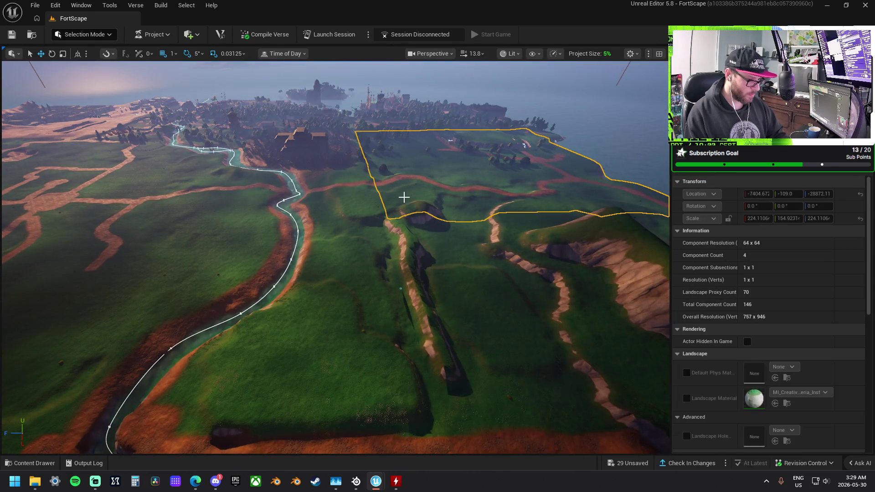
Frame the selected landscape section and fly along the flowered clifftop and surf
key(f)
key(w)
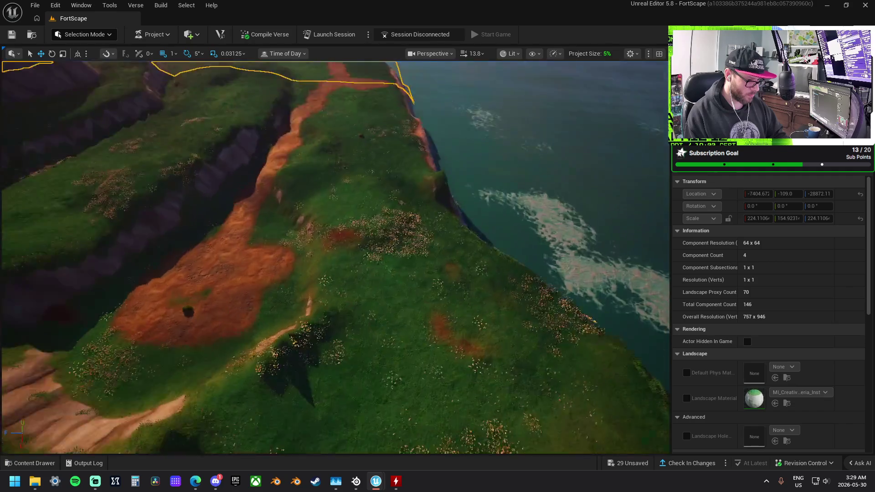
key(w)
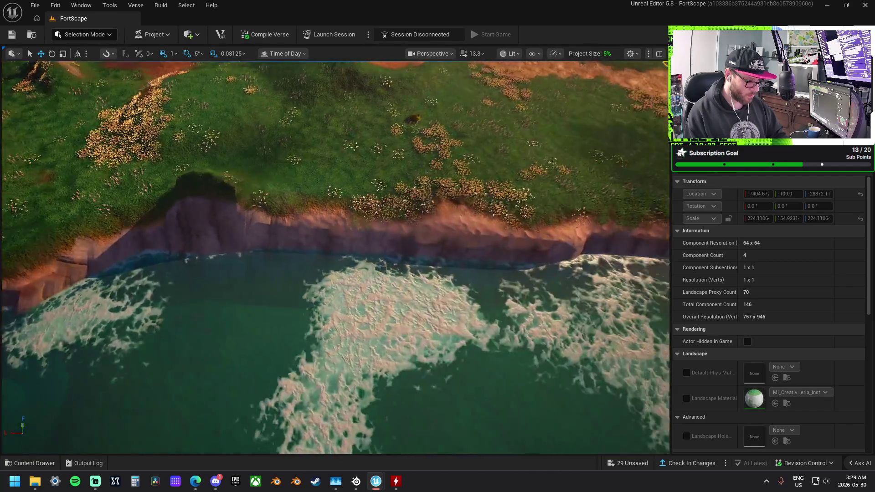
key(w)
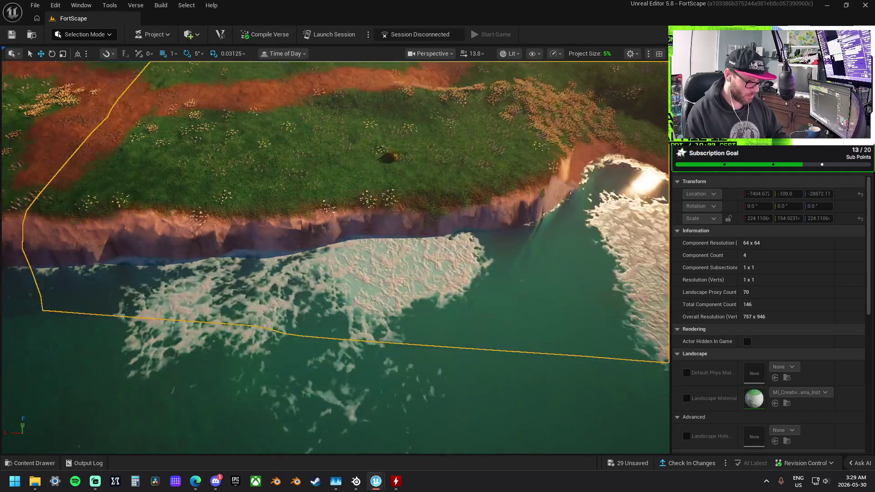
key(w)
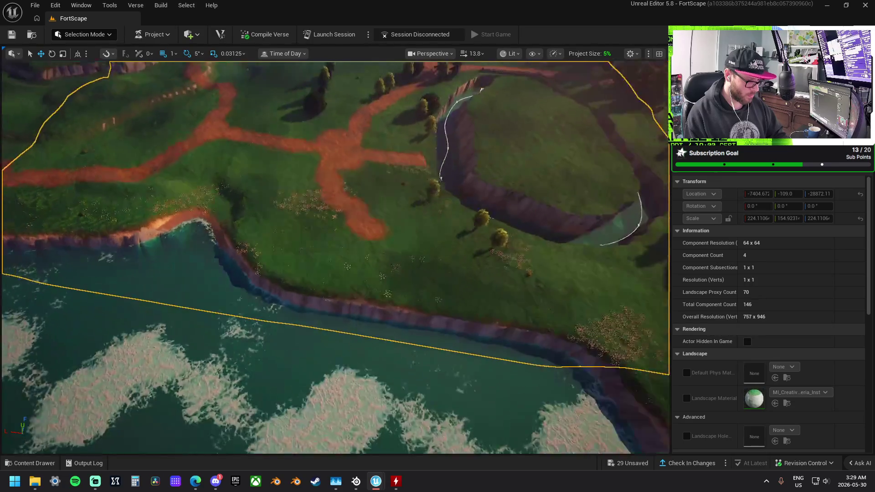
key(w)
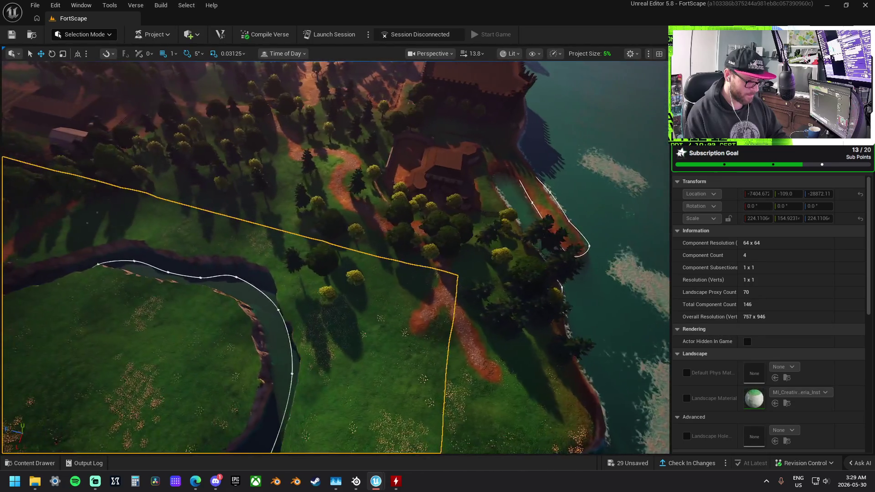
key(s)
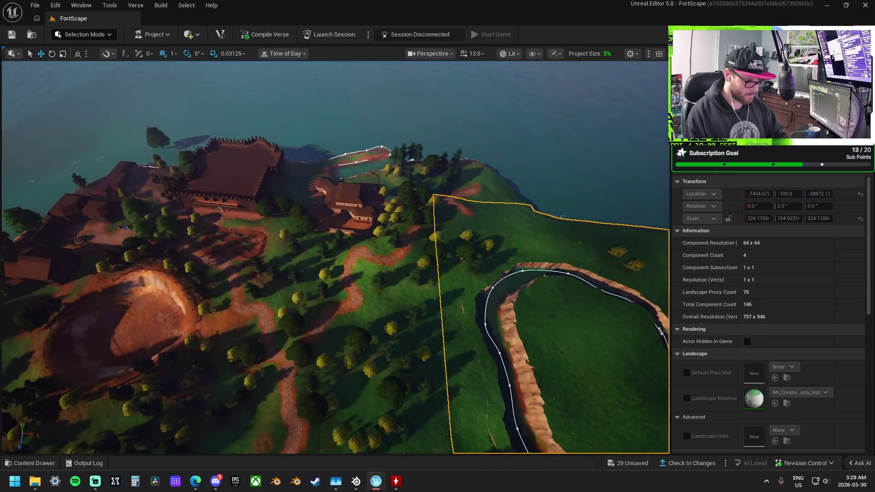
Fly across the village, harbour, river and castle, passing through the tower over the rooftops
key(w)
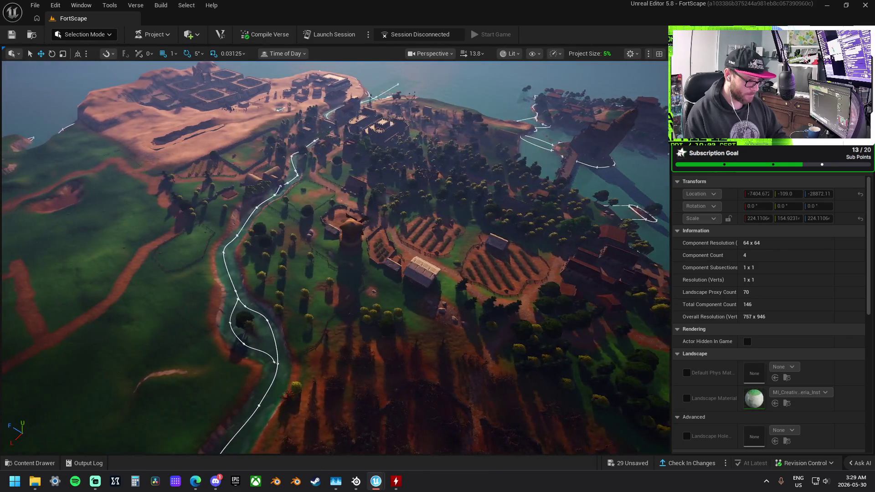
key(w)
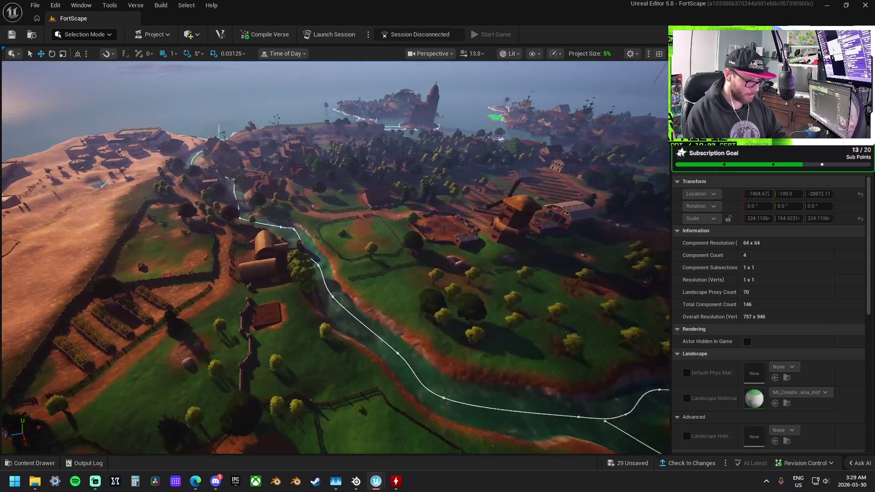
key(w)
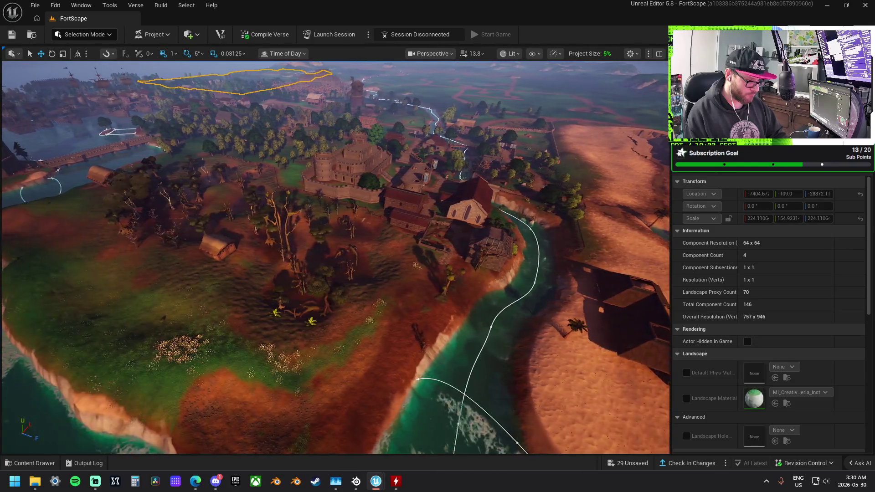
key(w)
key(w)
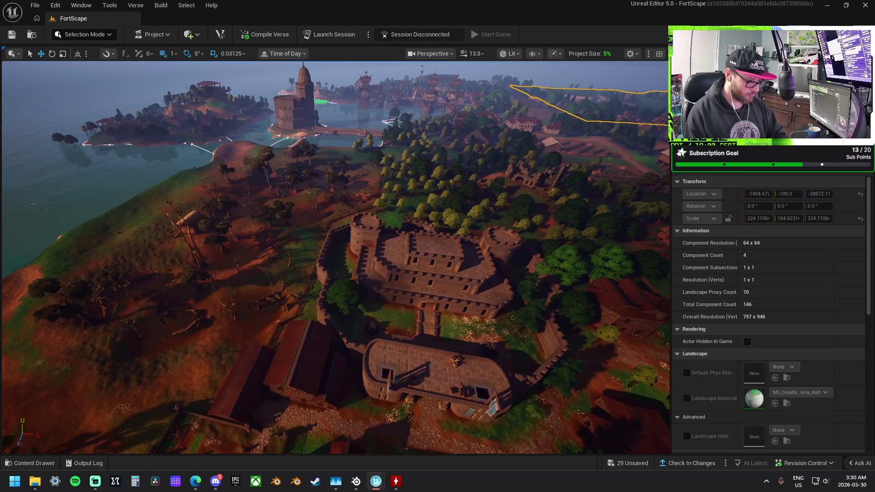
key(w)
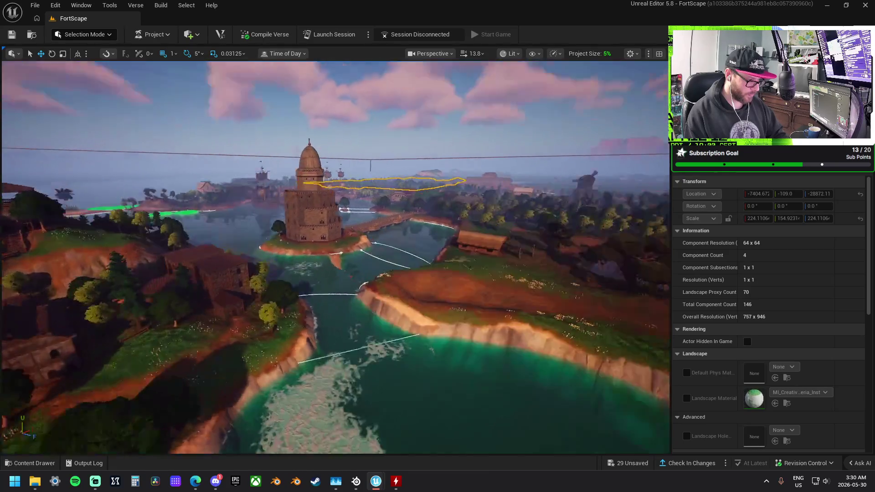
key(w)
key(w)
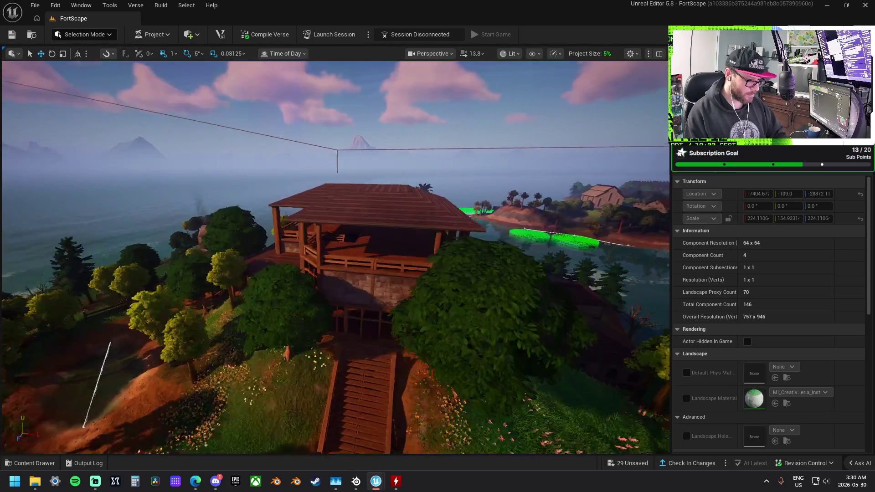
key(w)
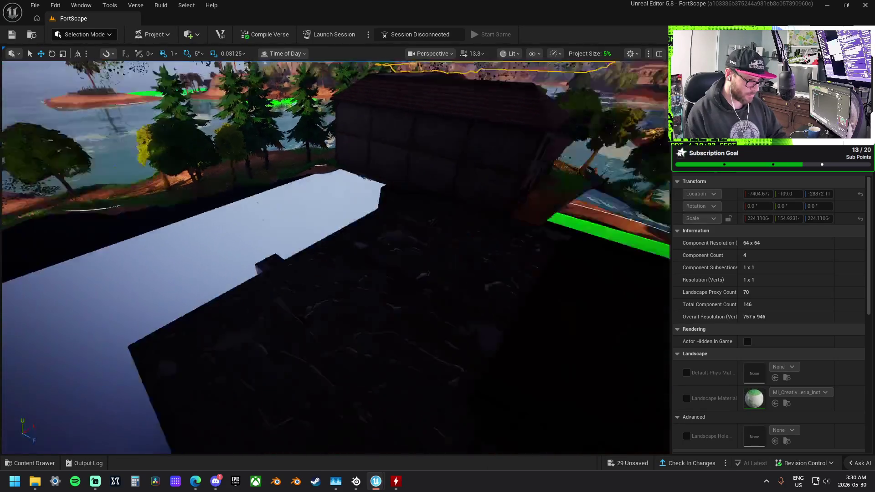
key(w)
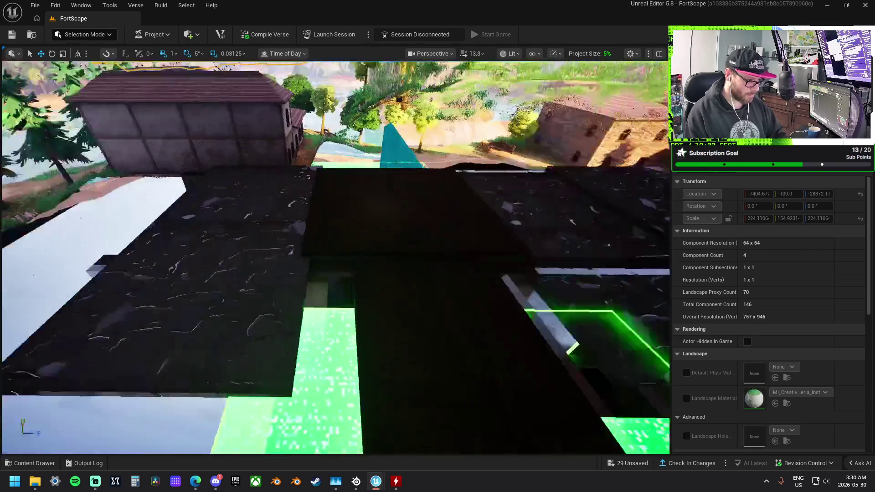
key(w)
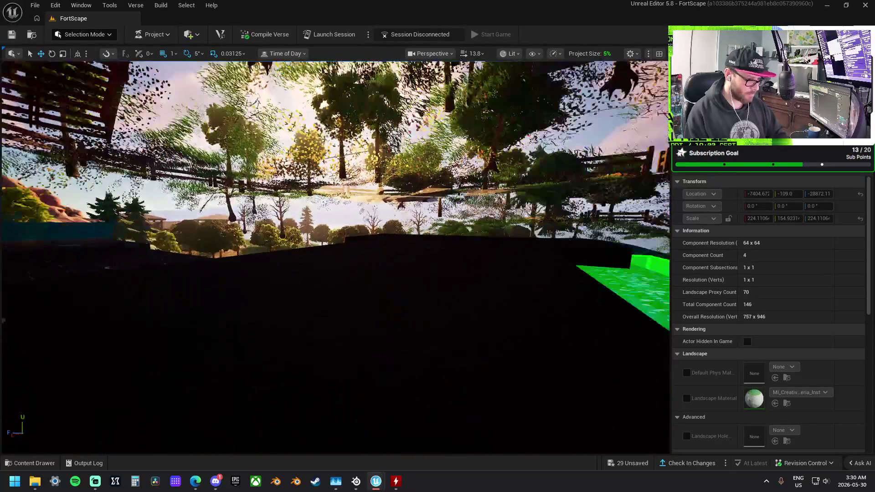
key(w)
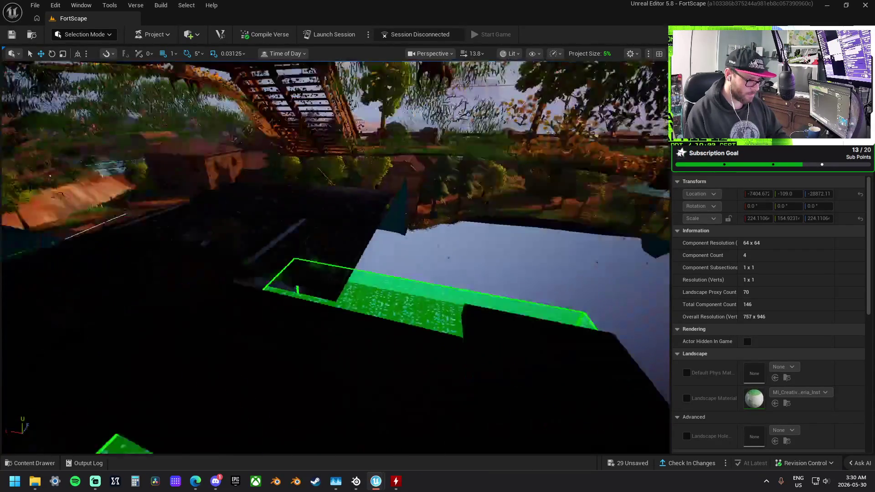
key(w)
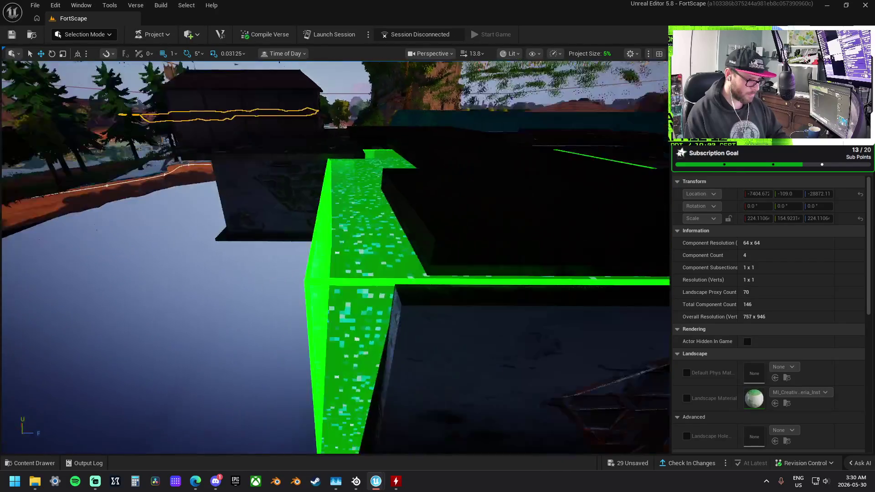
Check the castle interior with mannequins and beneath the landscape, ending above the hilltop wooden house
key(w)
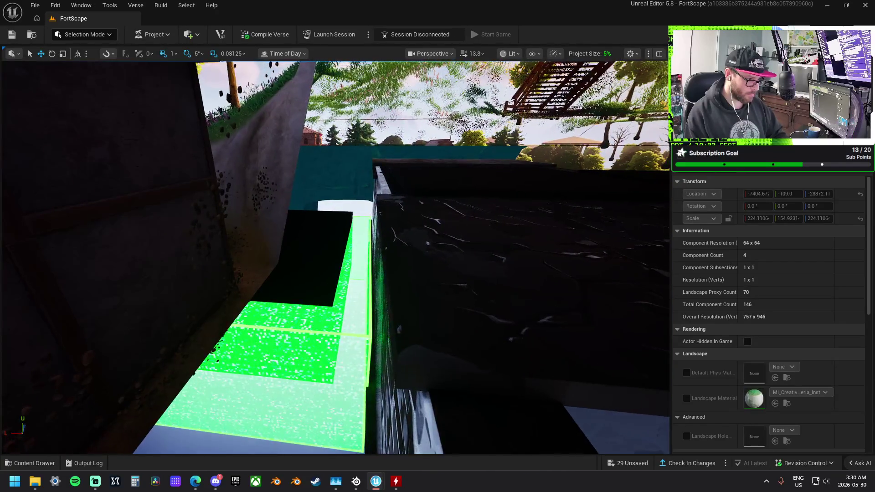
key(w)
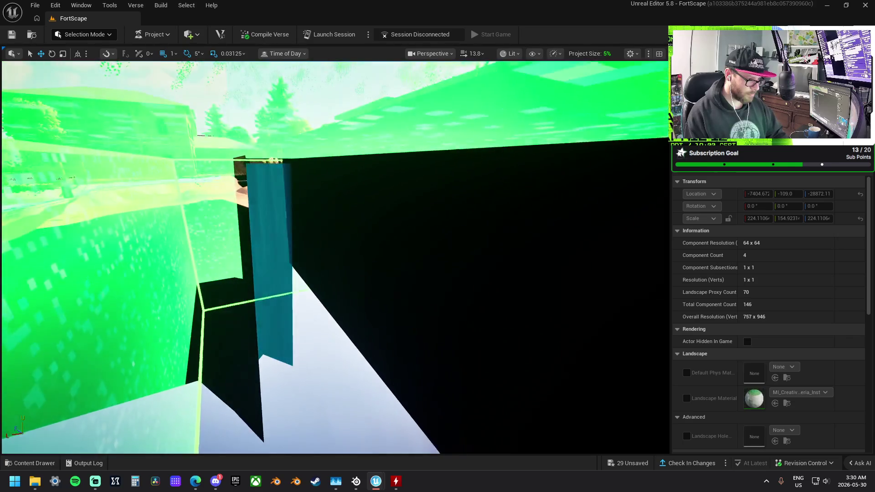
key(w)
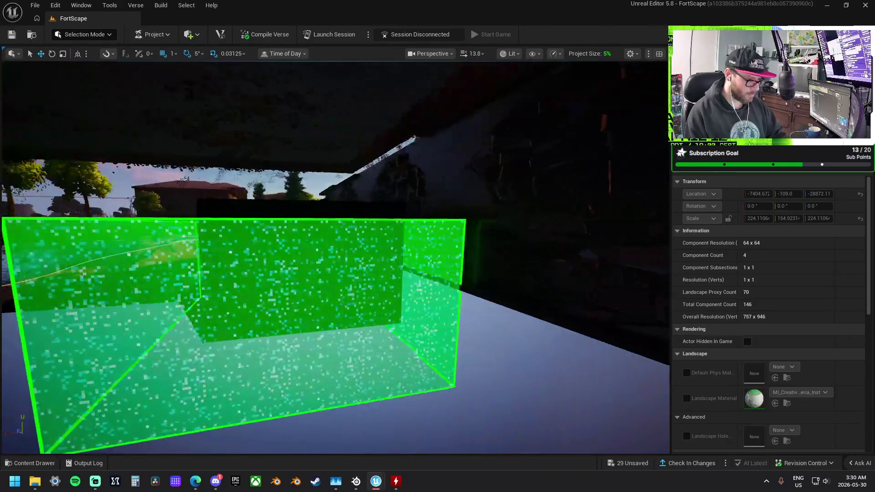
key(w)
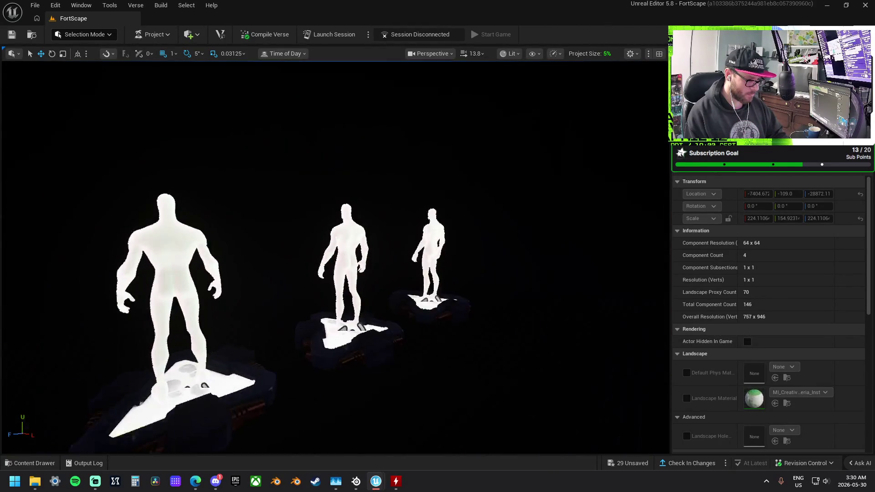
key(w)
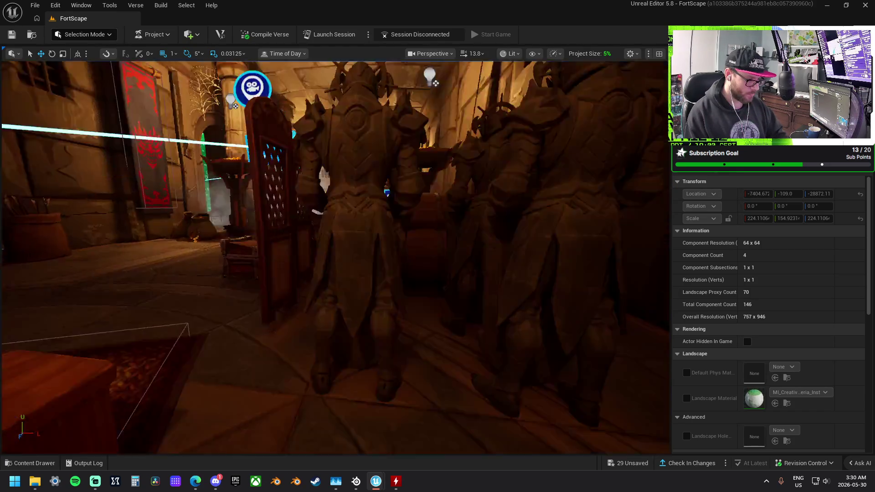
key(w)
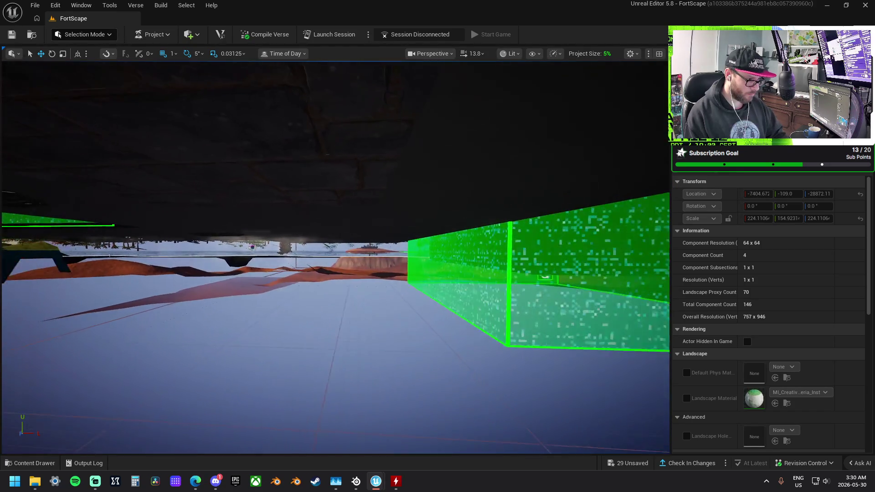
key(w)
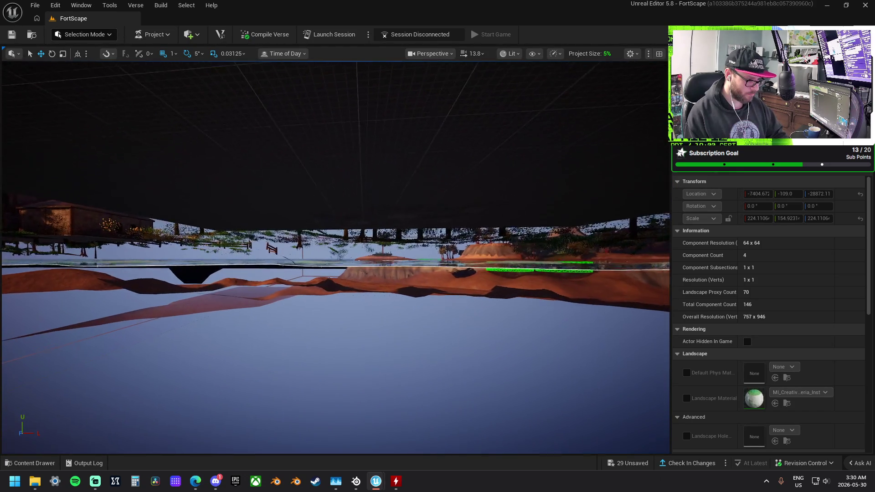
key(w)
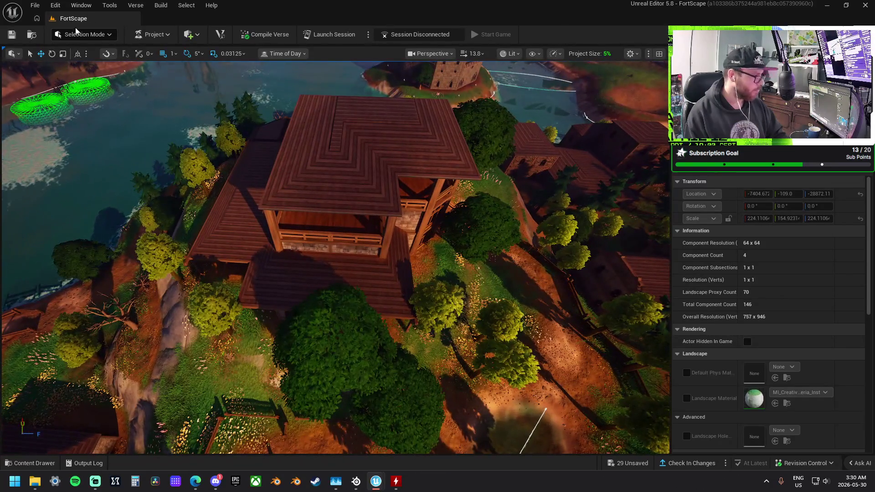
click(78, 34)
Enter Landscape Mode on the Water edit layer with the Visibility tool and an enlarged brush
click(98, 49)
key(shift+2)
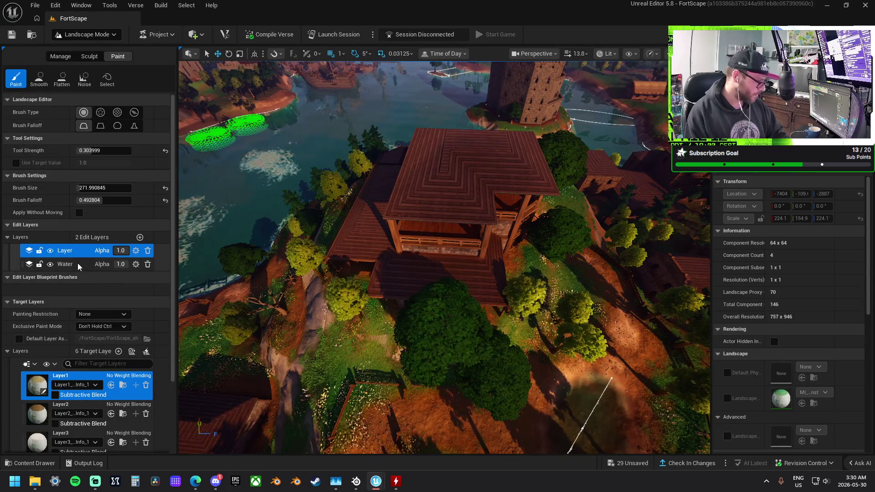
click(72, 263)
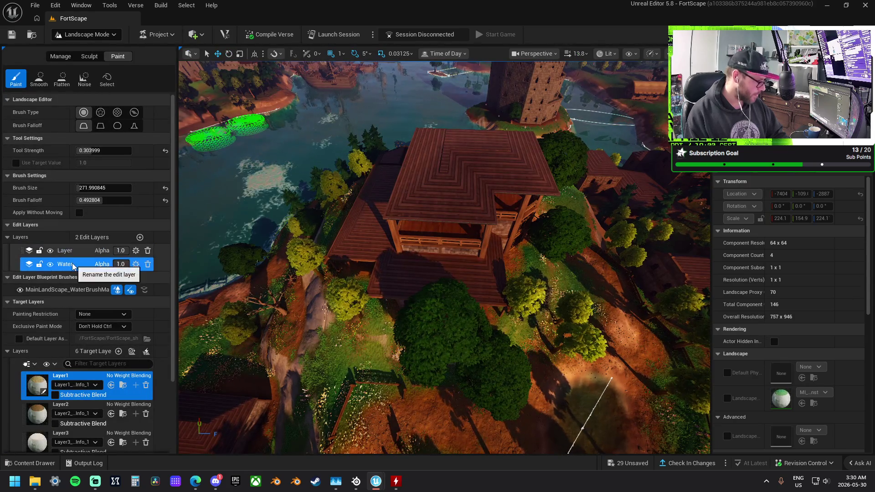
click(97, 57)
click(88, 57)
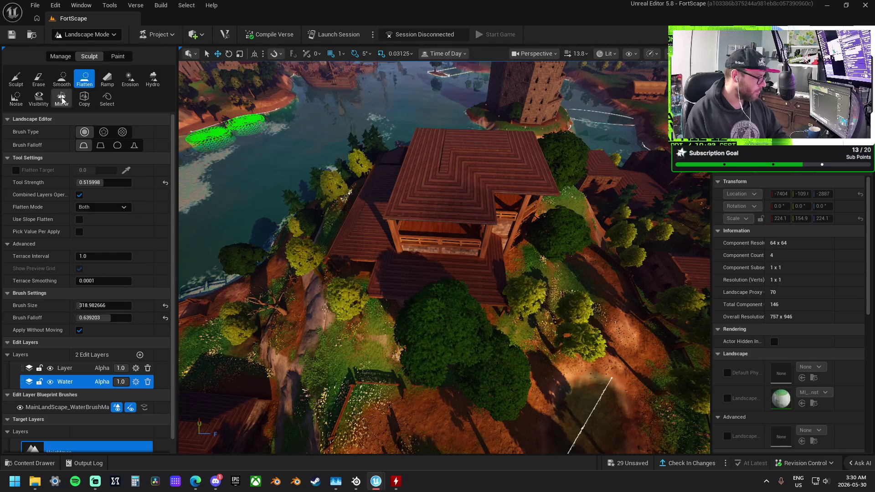
click(39, 99)
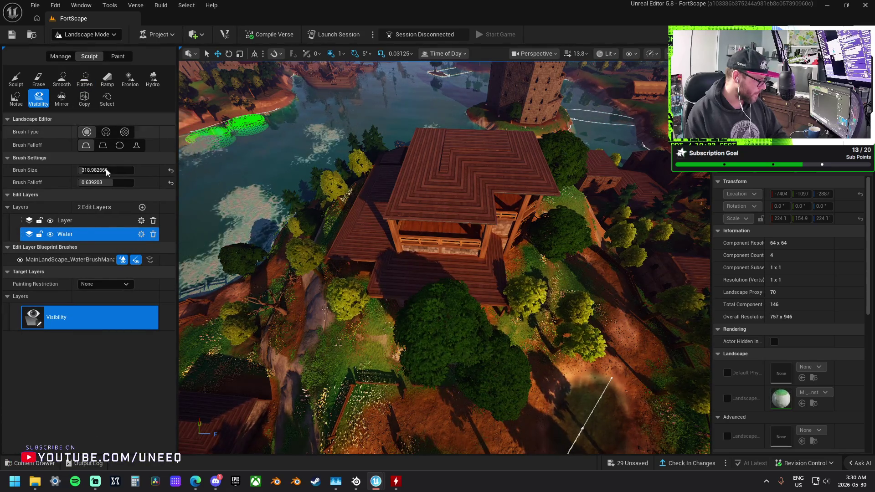
mouse_move(114, 182)
mouse_down()
mouse_move(120, 170)
mouse_move(83, 182)
mouse_move(119, 170)
mouse_move(107, 170)
mouse_up()
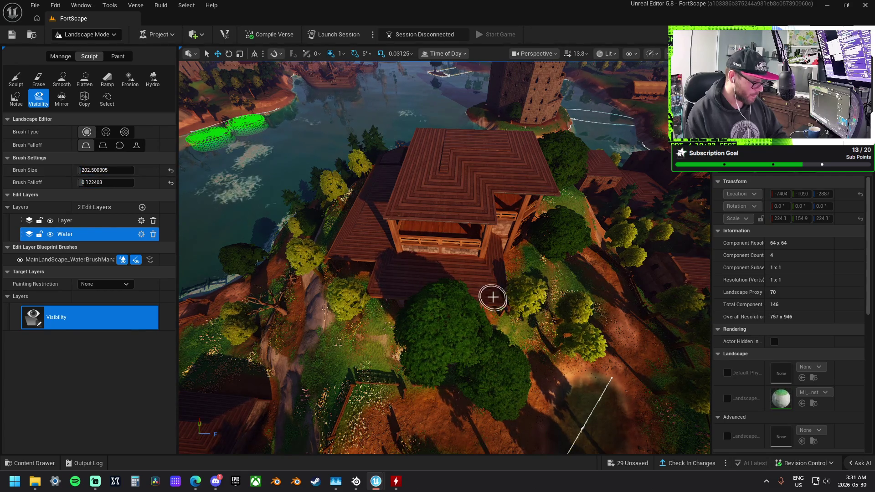
Paint landscape holes across the basement's wooden floor
scroll(492, 297, up, 10)
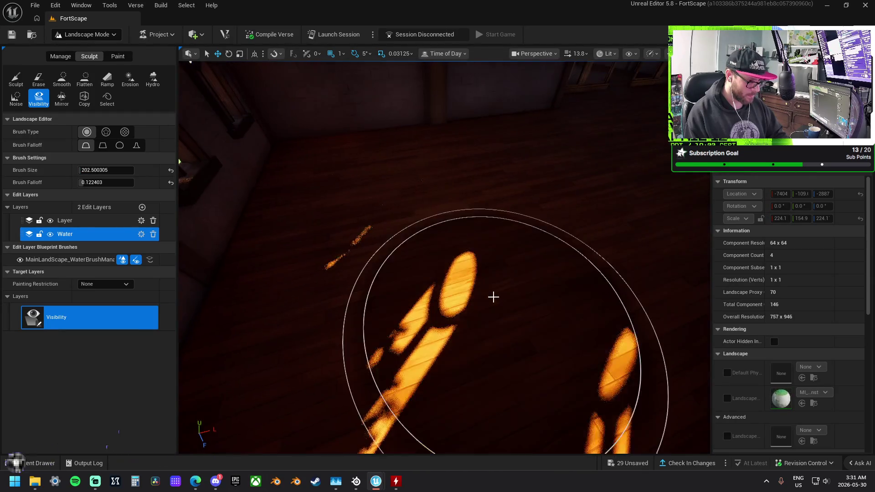
mouse_move(437, 310)
mouse_down()
mouse_move(395, 209)
mouse_move(375, 197)
mouse_move(454, 184)
mouse_up()
mouse_move(522, 170)
mouse_down()
mouse_move(504, 186)
mouse_move(436, 199)
mouse_up()
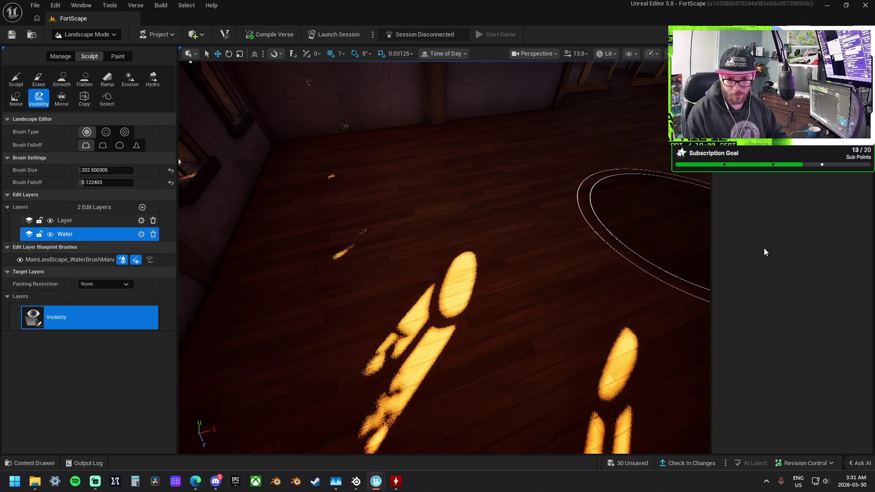
click(85, 36)
Return to Selection Mode and select the basement floor pieces
click(85, 50)
click(404, 209)
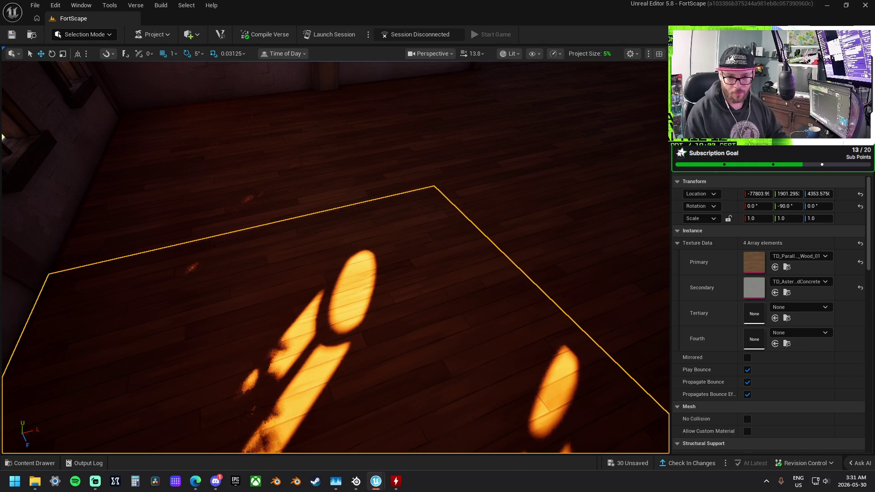
click(473, 250)
Move from an aerial island view down to the wooden fence on the cliff-edge dirt path, then deselect
drag(473, 249, 455, 237)
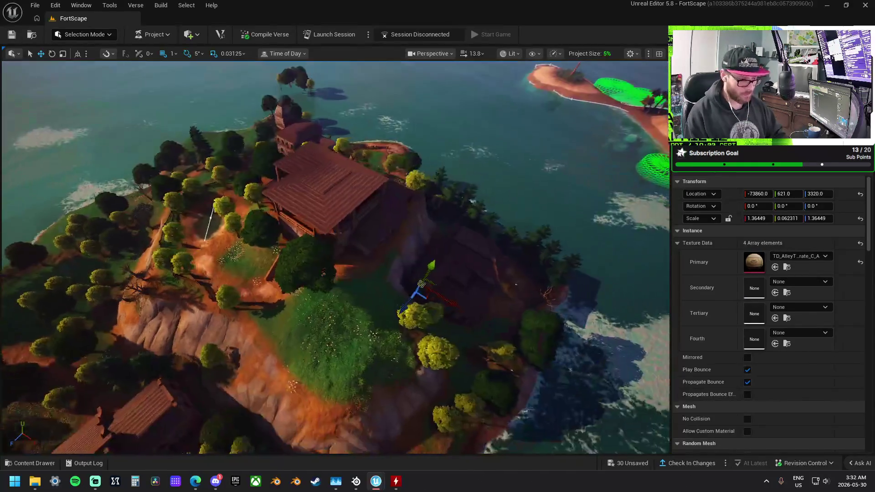
scroll(335, 258, up, 10)
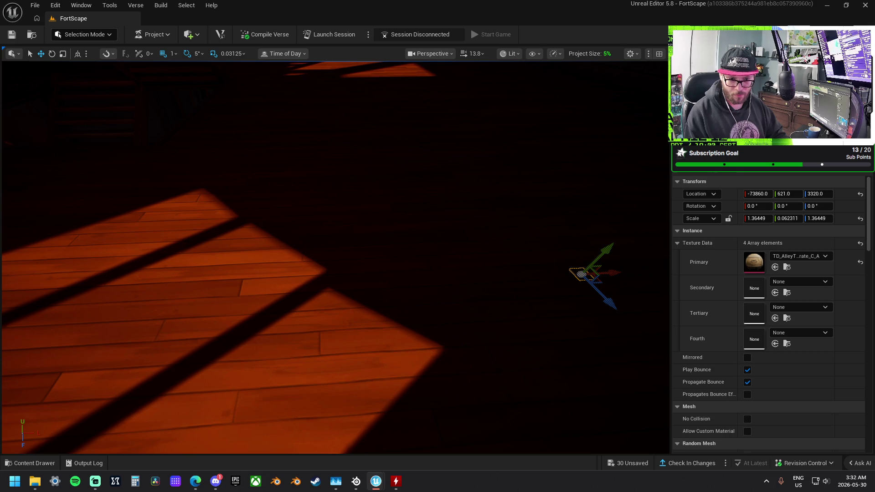
scroll(335, 257, down, 10)
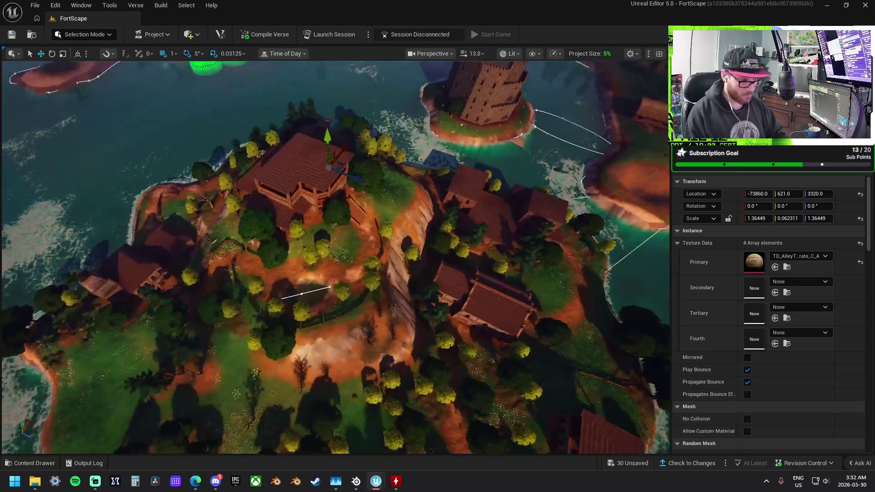
scroll(335, 258, up, 5)
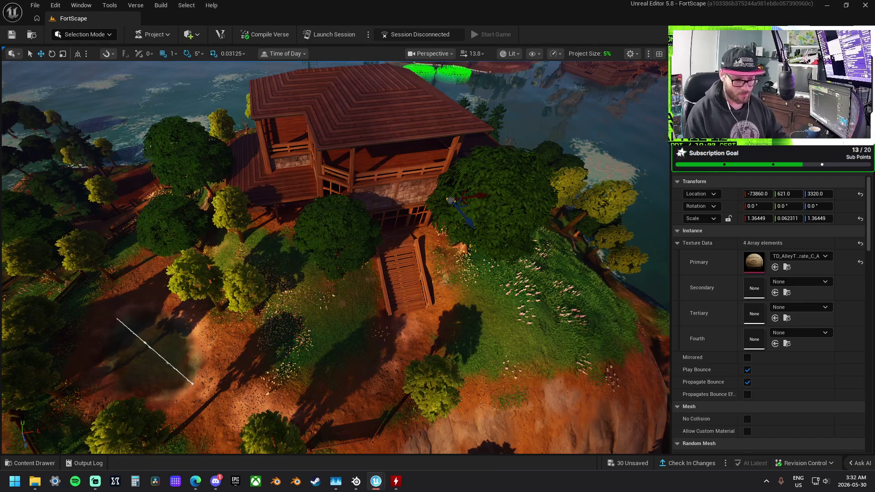
scroll(335, 257, down, 5)
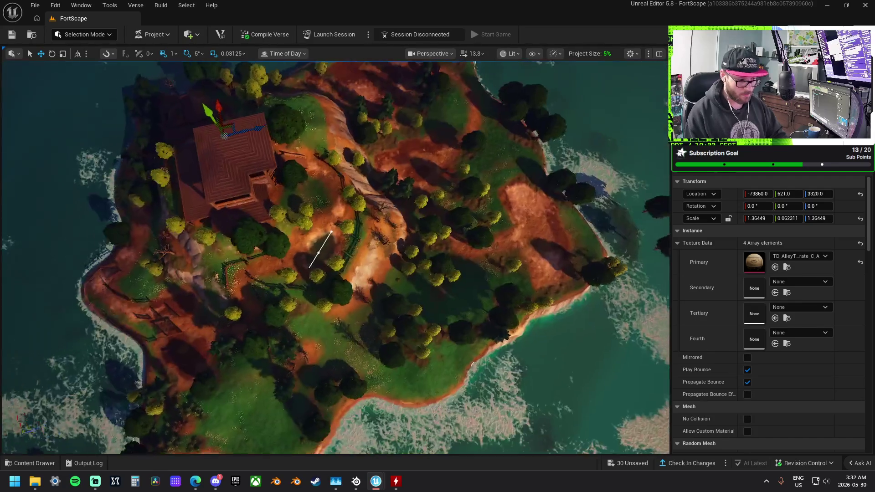
scroll(335, 257, up, 5)
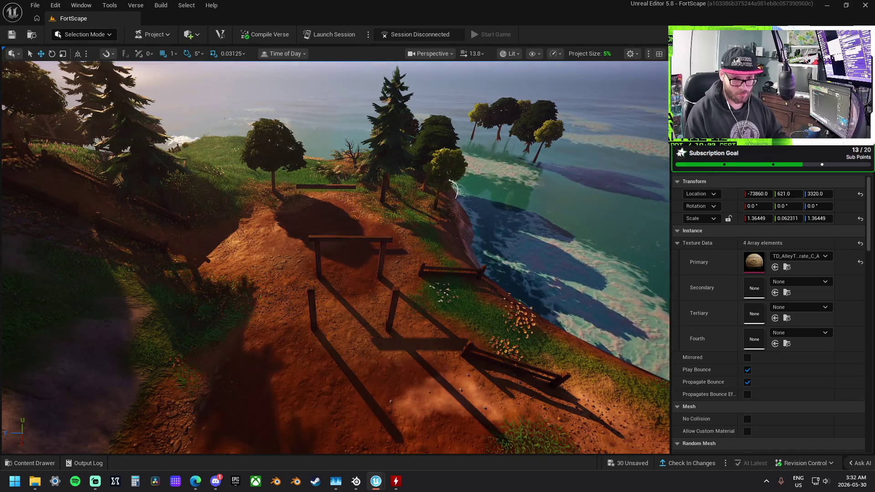
key(Escape)
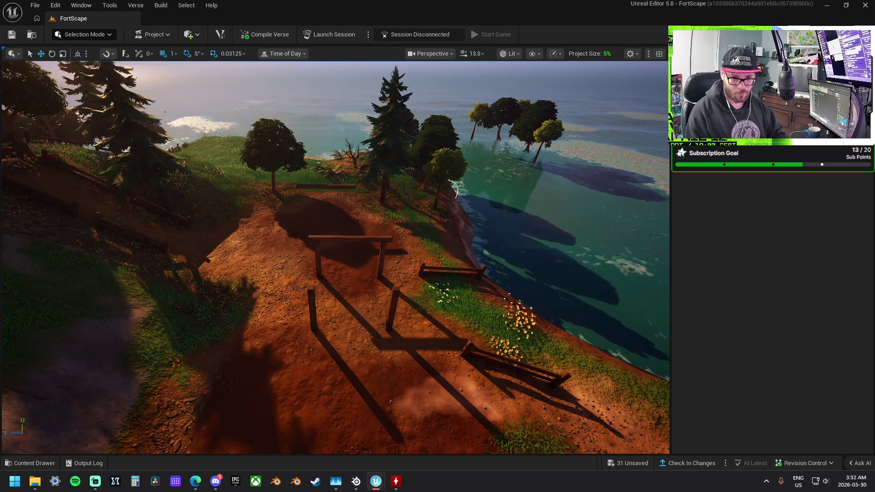
Select the five wooden fence posts and rails on the clifftop dirt path and delete them
click(312, 315)
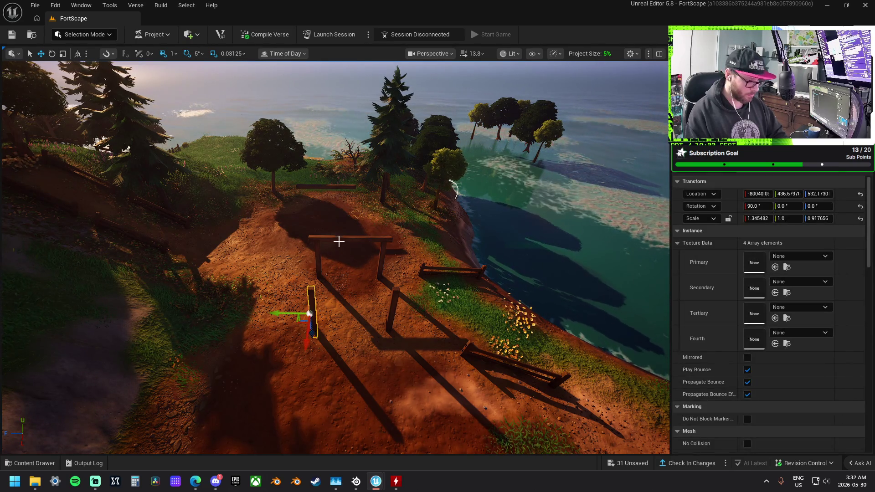
ctrl+click(347, 240)
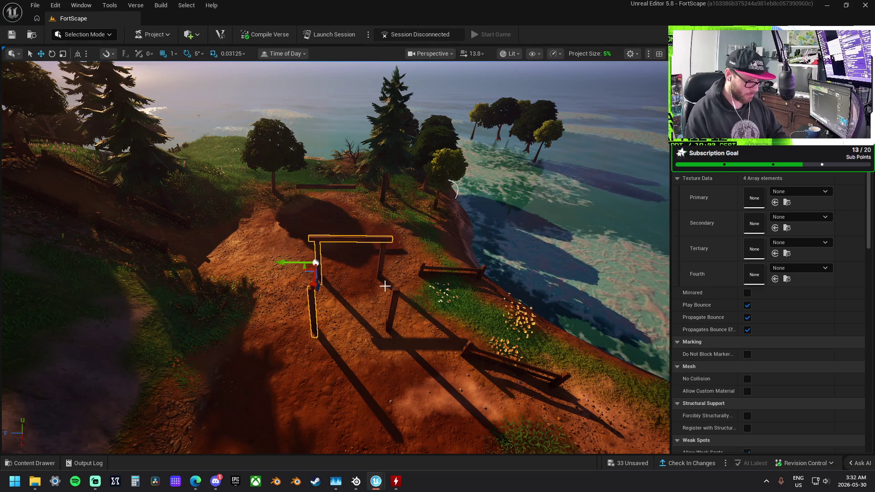
ctrl+click(383, 271)
ctrl+click(393, 306)
ctrl+click(332, 186)
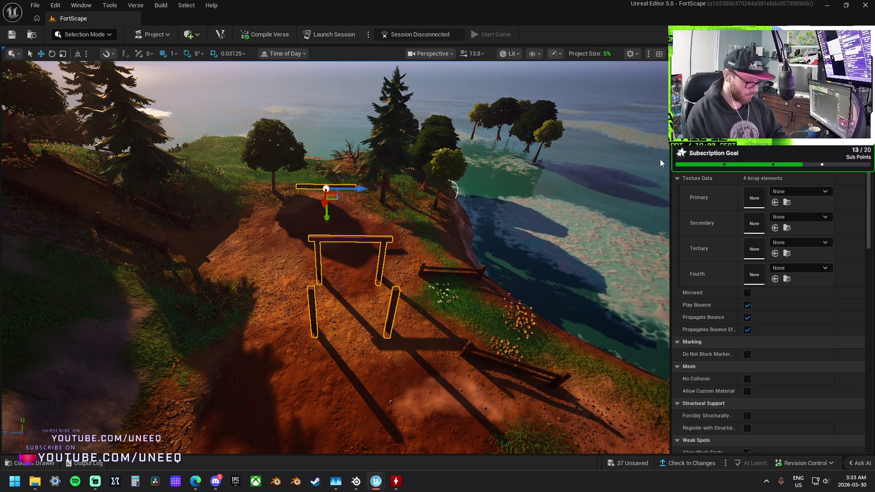
key(Delete)
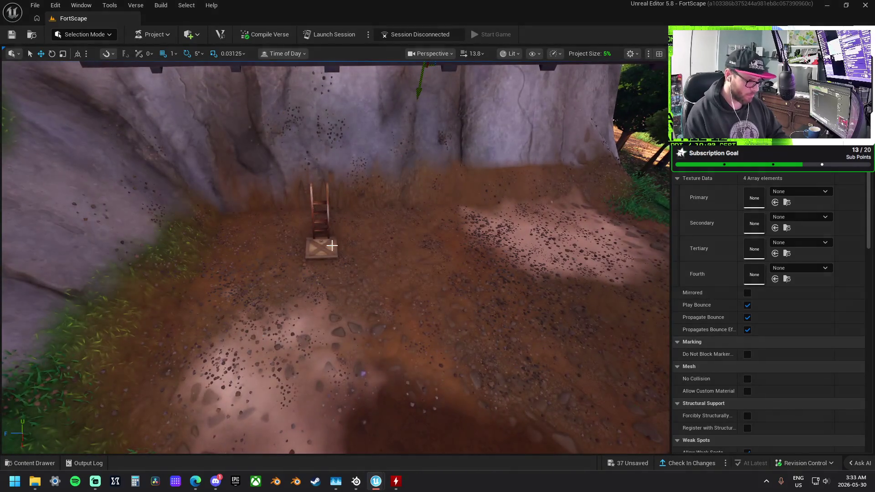
click(327, 205)
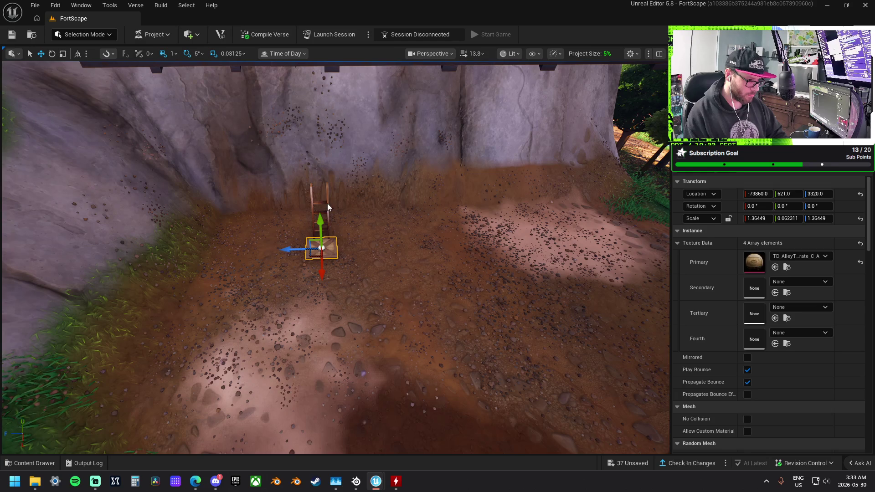
ctrl+click(326, 205)
scroll(322, 208, down, 5)
ctrl+click(319, 210)
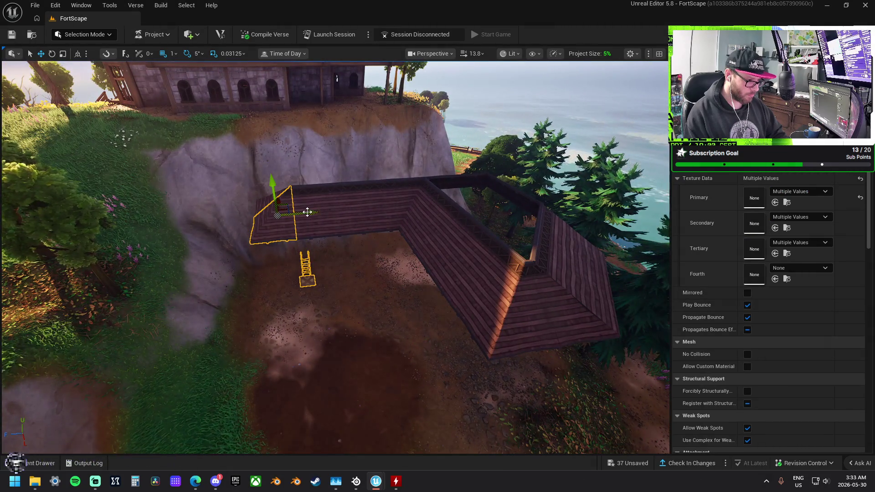
ctrl+click(441, 236)
ctrl+click(465, 276)
ctrl+click(564, 316)
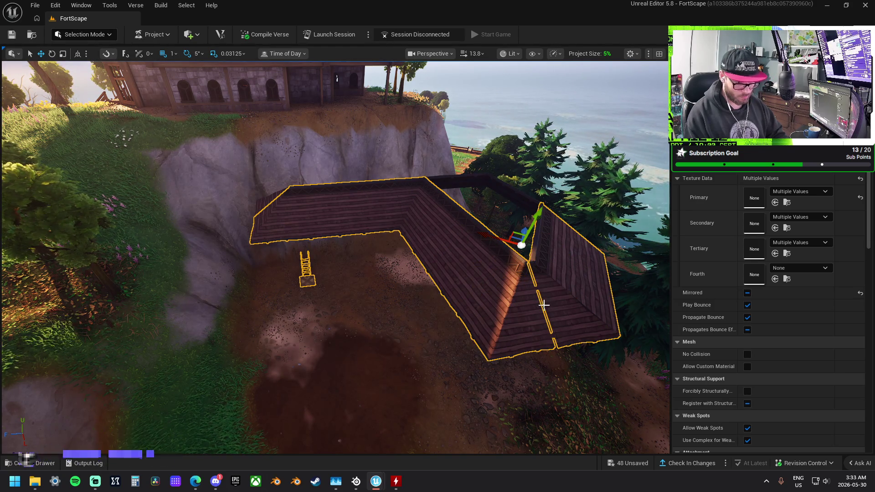
ctrl+click(553, 237)
drag(477, 342, 476, 342)
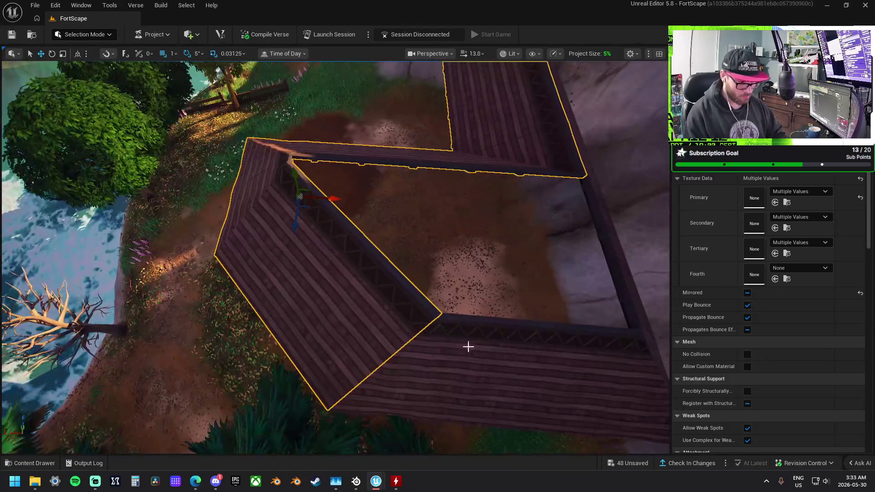
mouse_move(472, 379)
mouse_down()
mouse_move(644, 381)
mouse_move(412, 303)
mouse_up()
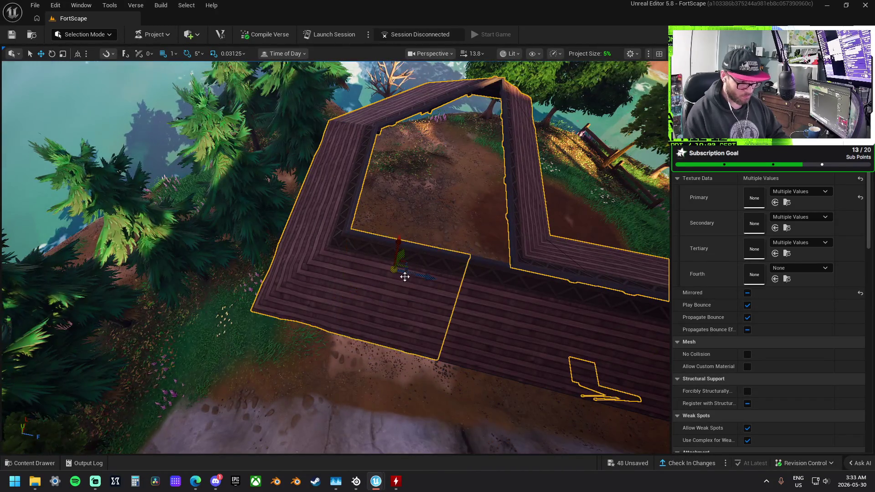
mouse_move(614, 333)
mouse_down()
mouse_move(535, 330)
mouse_move(666, 336)
mouse_up()
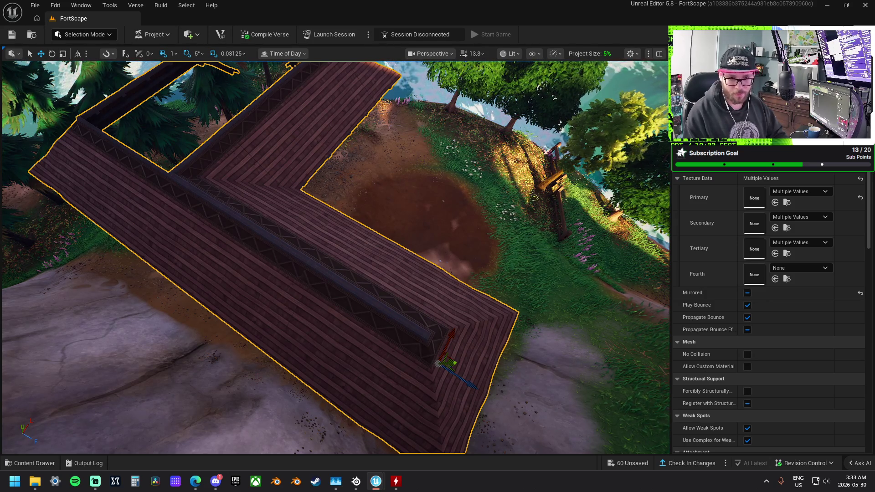
key(Escape)
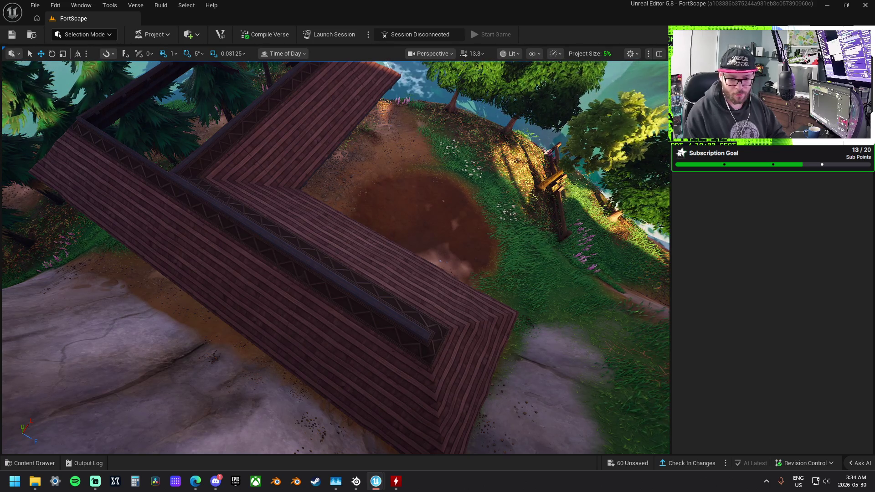
click(476, 333)
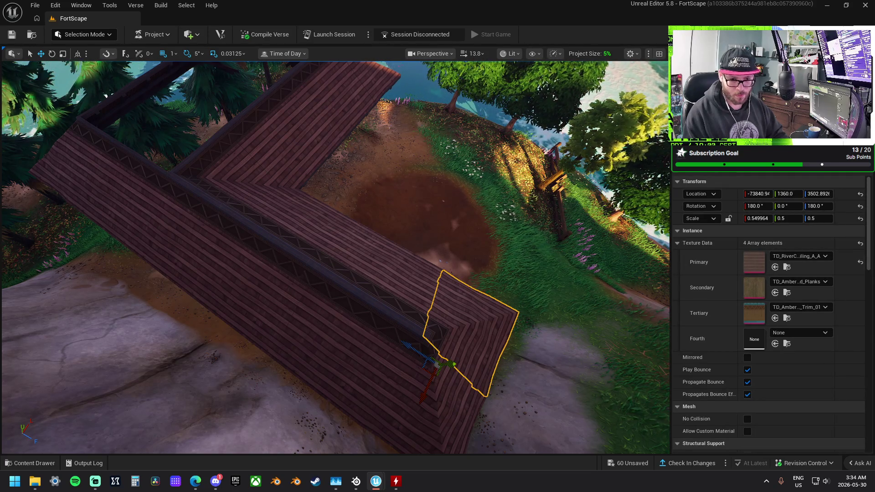
key(h)
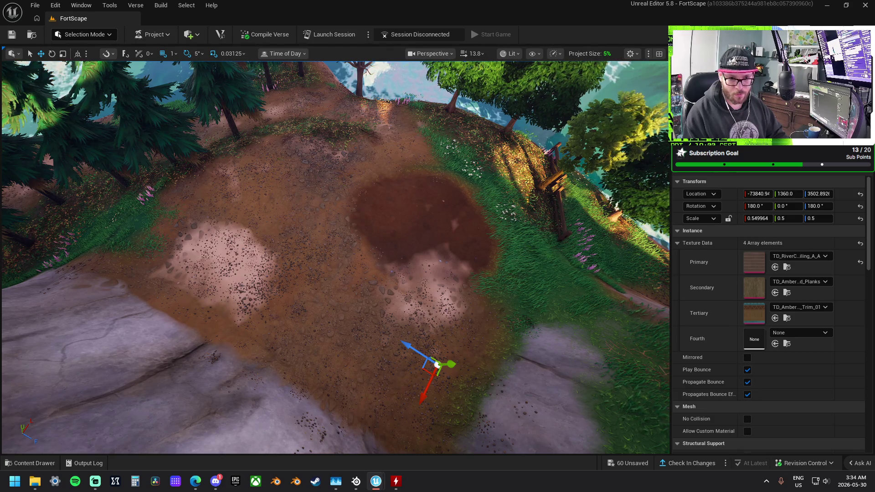
key(ctrl+h)
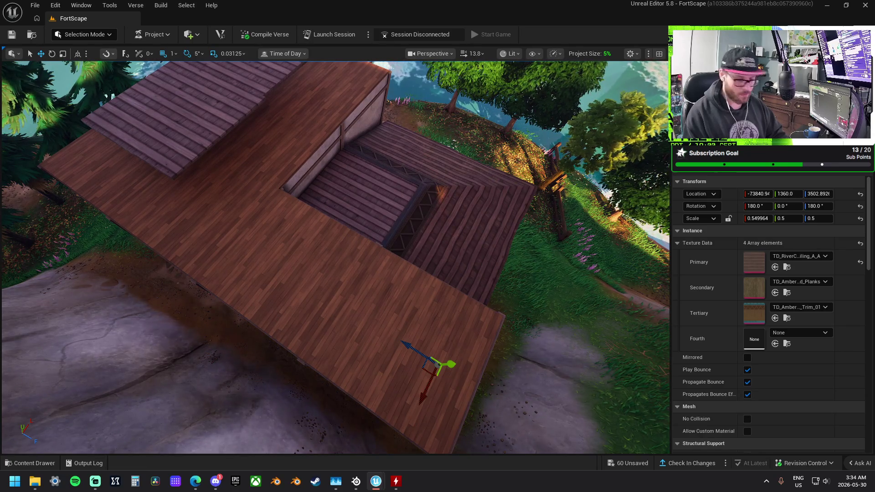
key(Escape)
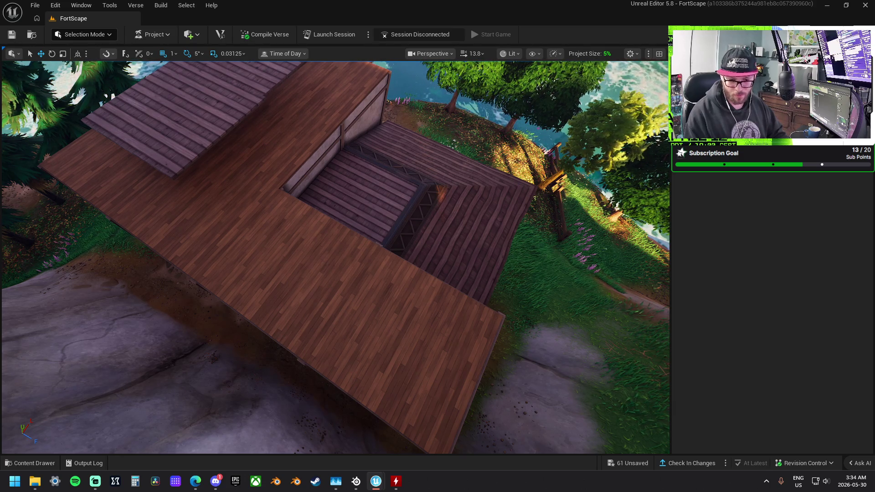
click(349, 376)
ctrl+click(369, 352)
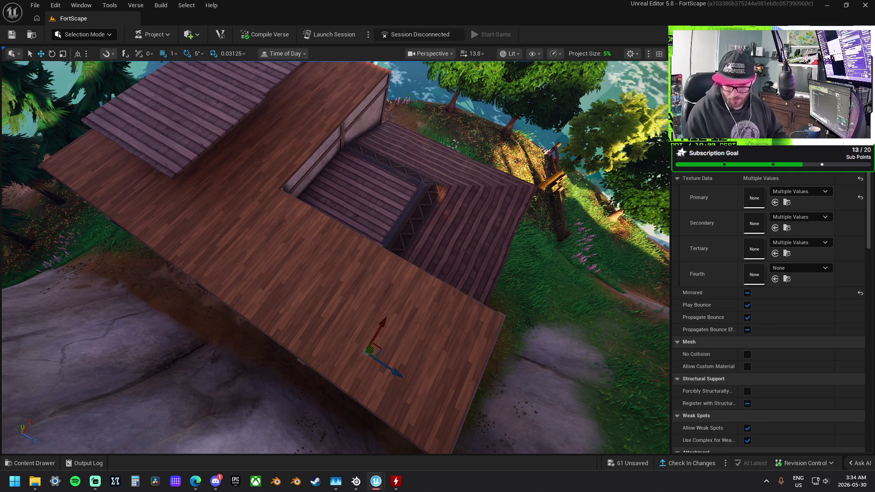
key(Escape)
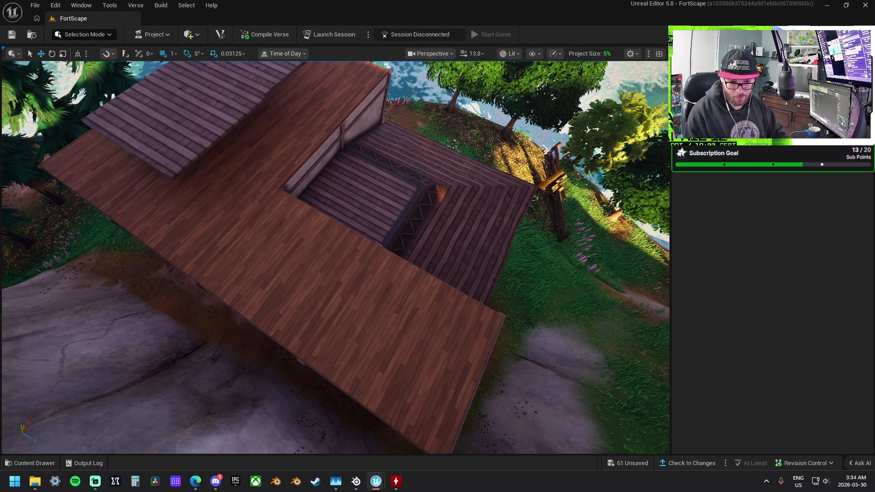
key(ctrl+z)
key(ctrl+y)
key(ctrl+z)
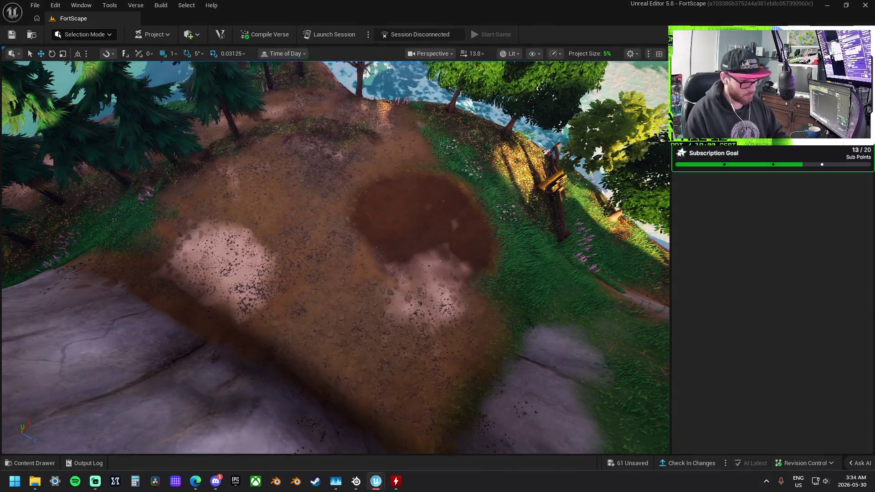
key(ctrl+y)
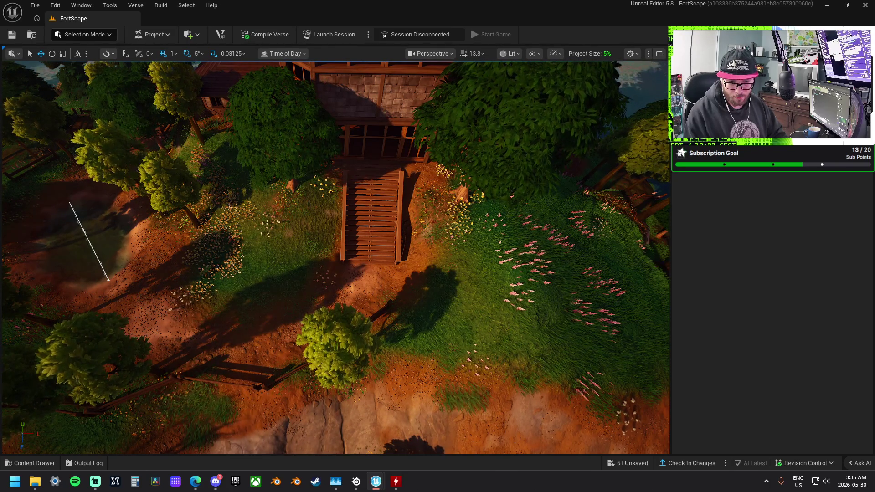
Fly above the hilltop and switch the Selection Mode to Landscape, showing the Visibility tool
scroll(335, 258, down, 10)
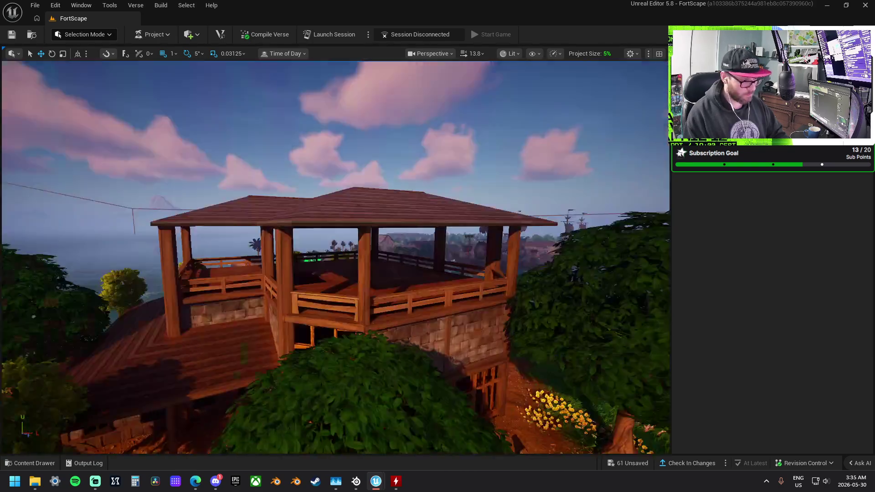
drag(383, 226, 382, 226)
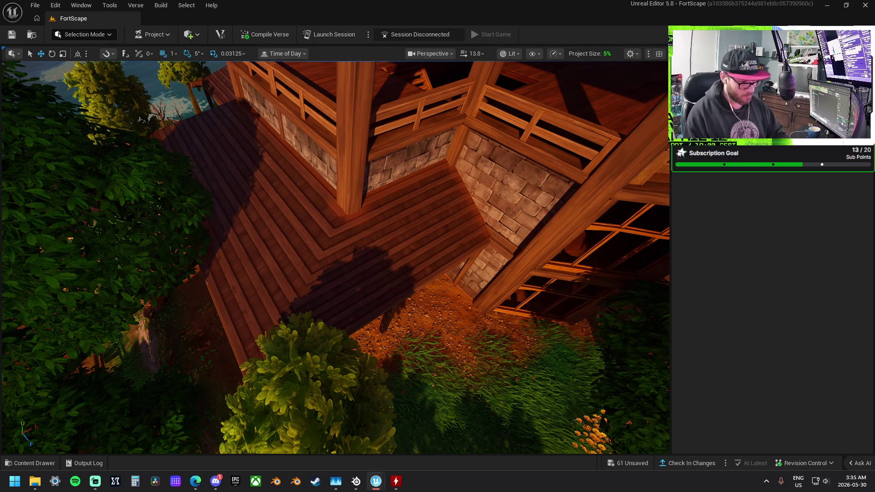
drag(413, 272, 413, 272)
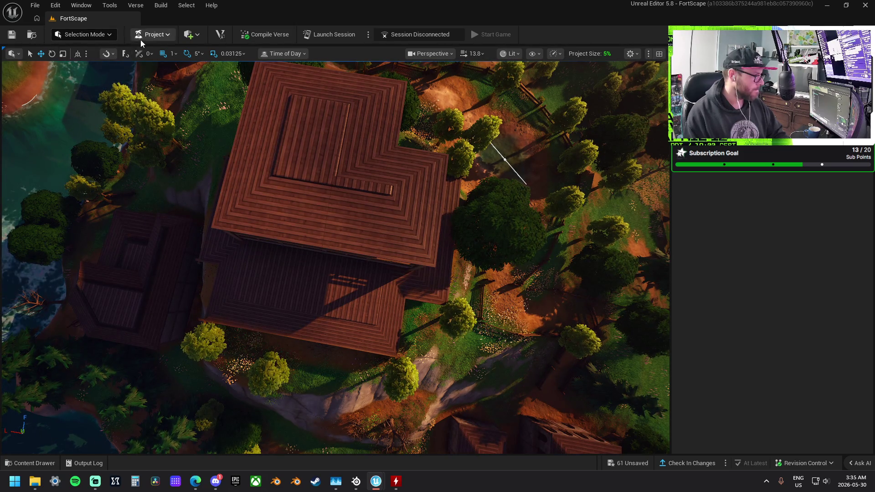
click(78, 36)
click(83, 60)
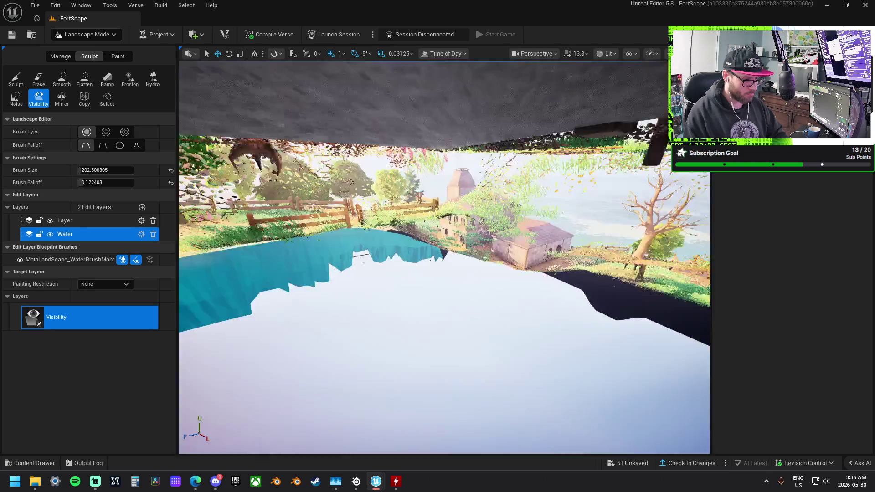
Fly inside the house and frame the basement hole beside the stone wall and shelf
scroll(478, 162, down, 3)
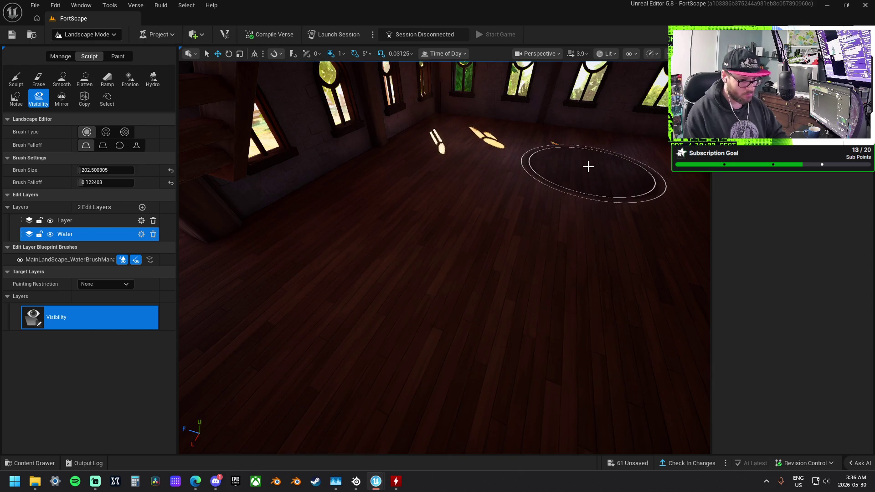
mouse_move(602, 351)
mouse_down()
mouse_move(629, 365)
mouse_move(446, 241)
mouse_up()
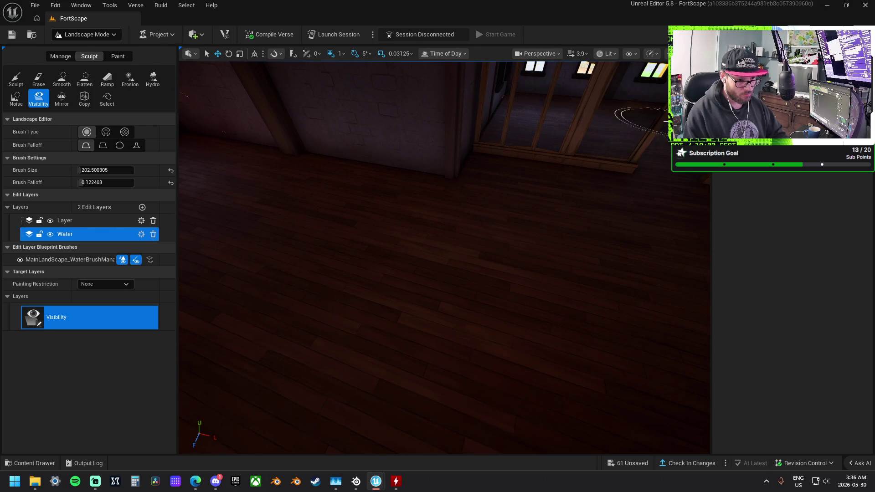
mouse_move(625, 195)
mouse_down()
mouse_move(593, 155)
mouse_move(593, 183)
mouse_up()
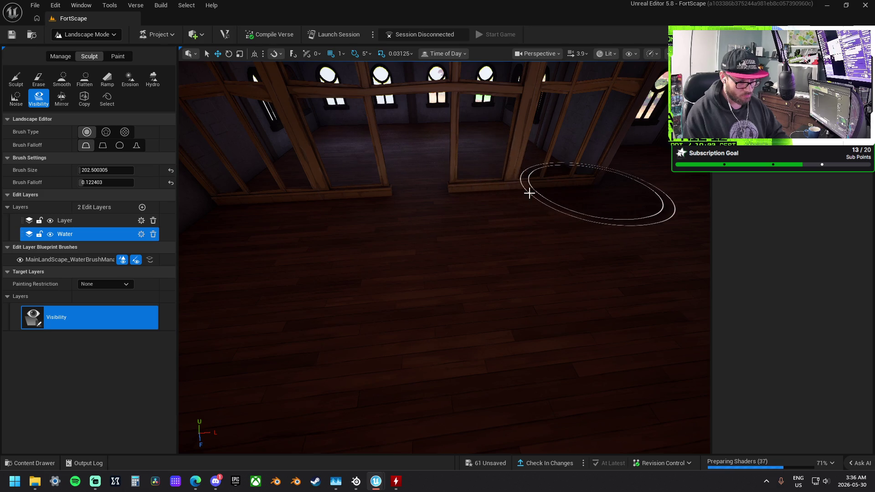
mouse_move(480, 226)
mouse_down()
mouse_move(469, 214)
mouse_move(410, 218)
mouse_up()
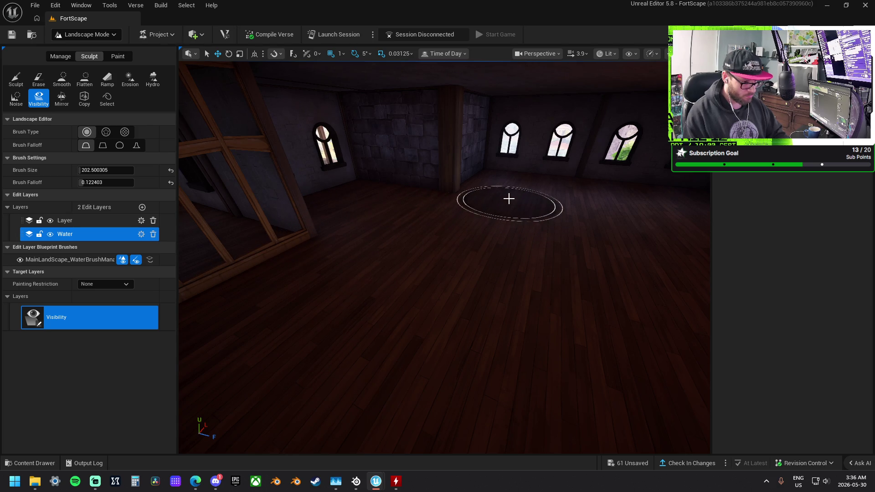
drag(595, 195, 661, 196)
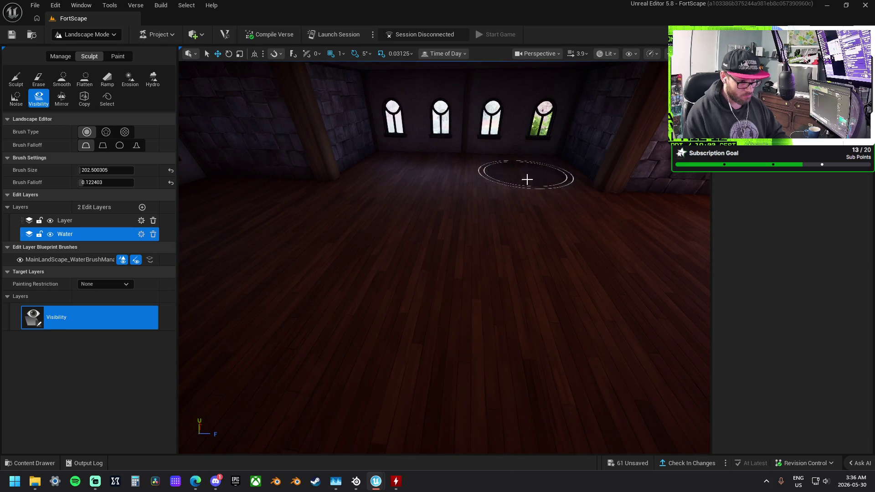
drag(551, 213, 577, 205)
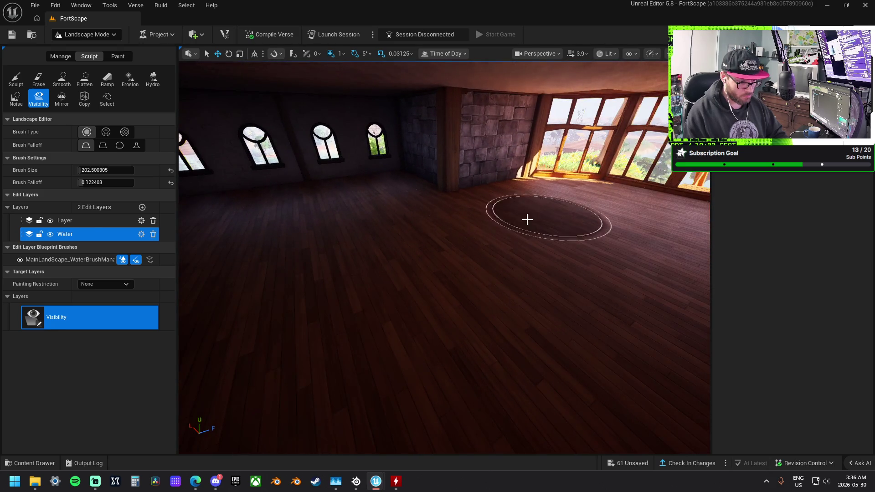
drag(551, 215, 430, 196)
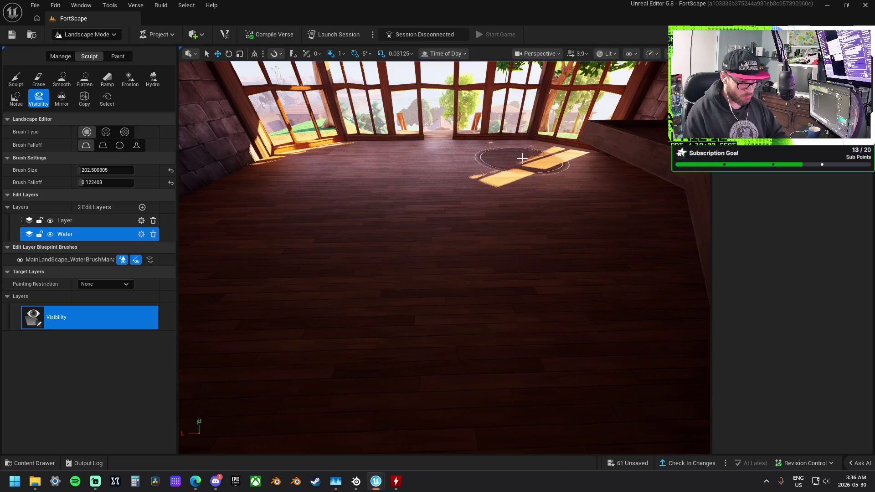
drag(573, 177, 457, 172)
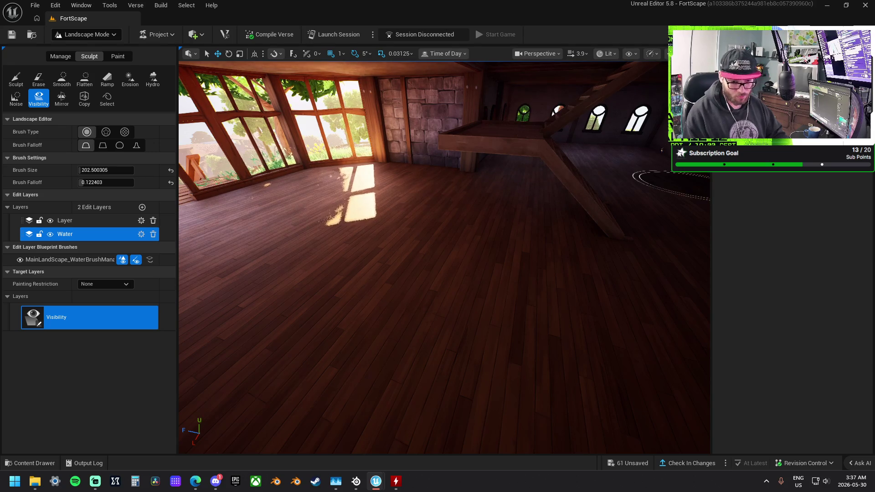
scroll(670, 185, down, 10)
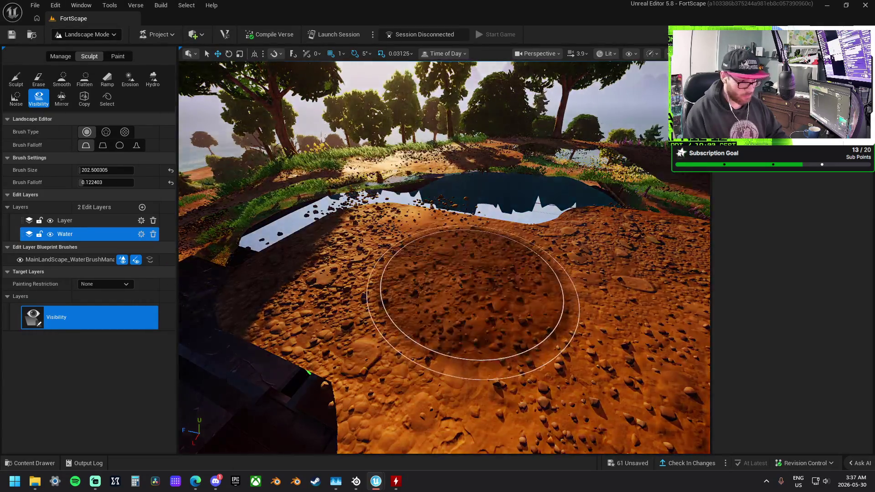
scroll(445, 258, down, 5)
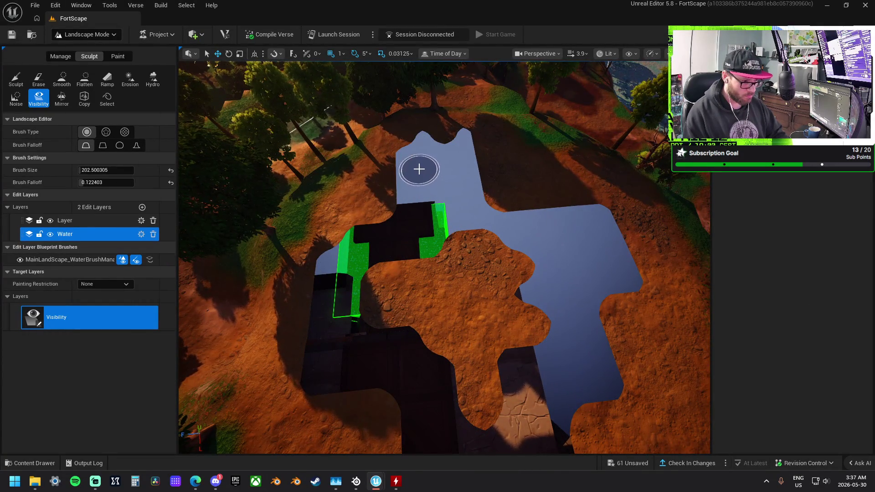
Paint the terrain at the hole's top edge and leftward under the house invisible
mouse_move(415, 144)
mouse_down()
mouse_move(442, 143)
mouse_move(447, 223)
mouse_up()
mouse_move(487, 249)
mouse_down()
mouse_move(515, 303)
mouse_move(483, 365)
mouse_move(393, 313)
mouse_move(389, 271)
mouse_move(447, 299)
mouse_move(463, 293)
mouse_move(425, 286)
mouse_up()
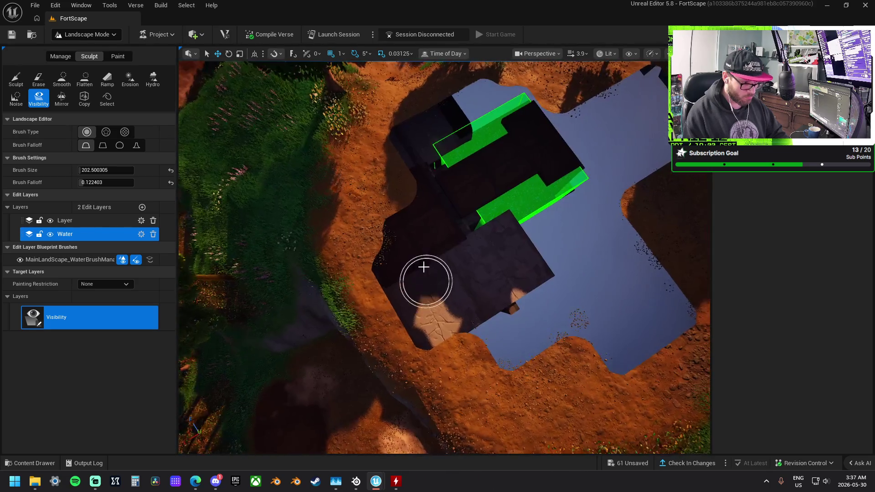
drag(396, 247, 389, 251)
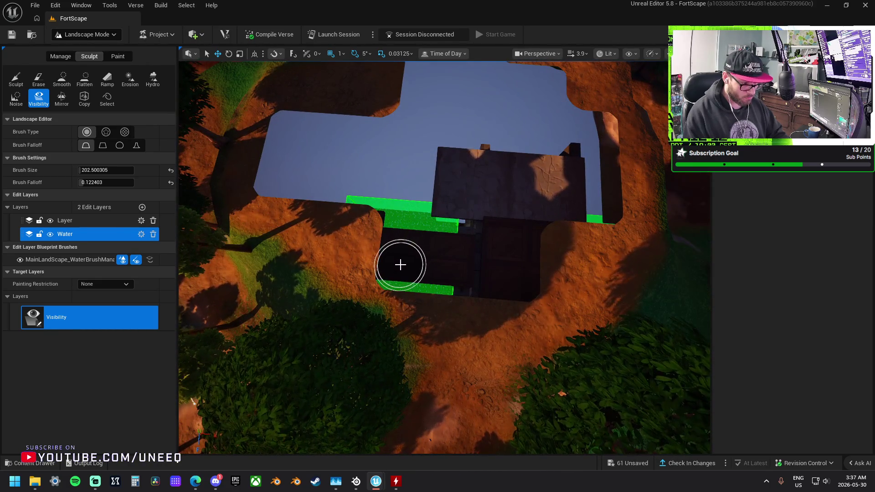
drag(400, 264, 480, 251)
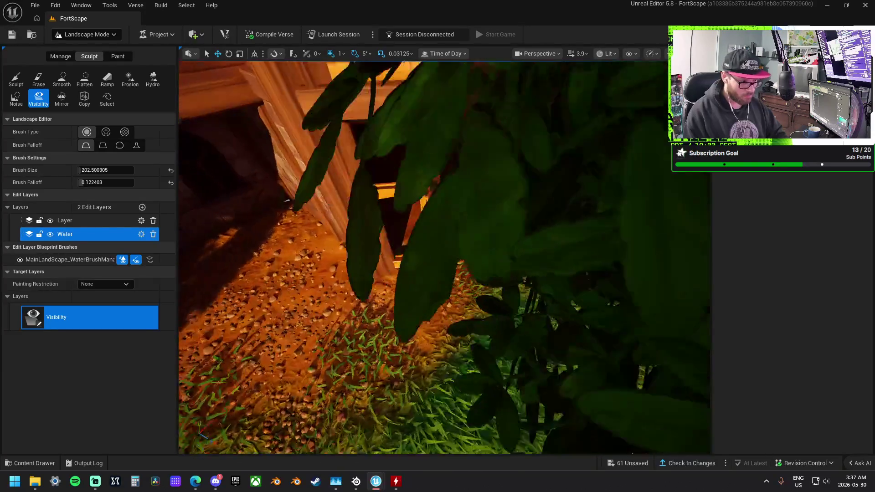
mouse_move(480, 251)
mouse_down()
mouse_move(474, 274)
mouse_move(469, 255)
mouse_move(464, 265)
mouse_move(460, 255)
mouse_move(456, 282)
mouse_move(442, 260)
mouse_up()
mouse_move(353, 299)
mouse_down()
mouse_move(356, 291)
mouse_move(353, 298)
mouse_up()
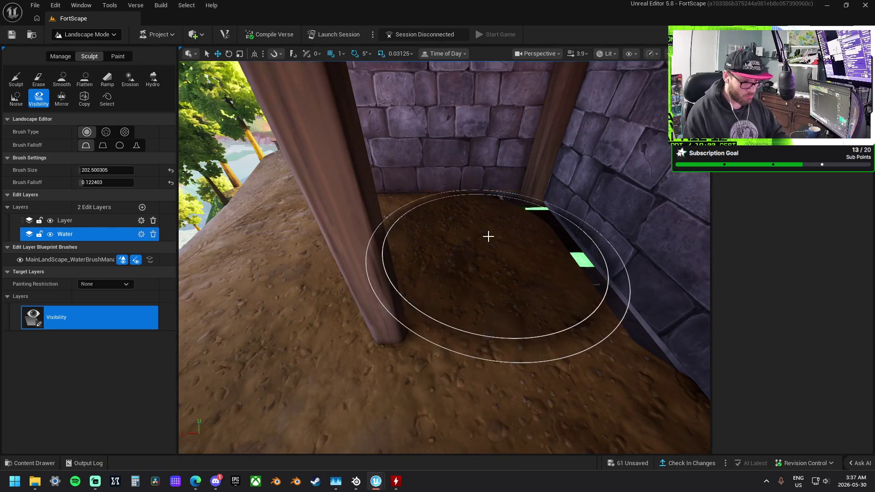
mouse_move(538, 312)
mouse_down()
mouse_move(531, 304)
mouse_move(518, 324)
mouse_up()
In Selection Mode, select and focus the barrier box, then select the larger green barrier box
click(89, 34)
click(89, 49)
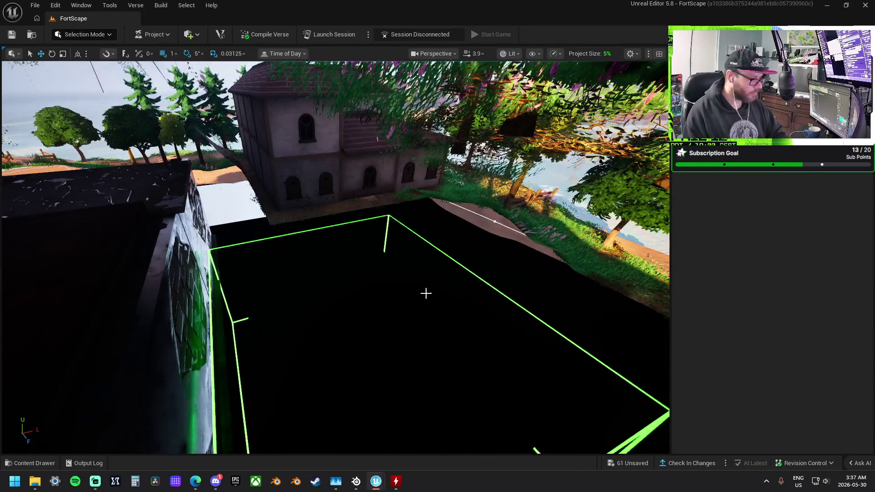
click(424, 292)
key(f)
drag(518, 324, 507, 336)
drag(257, 202, 257, 202)
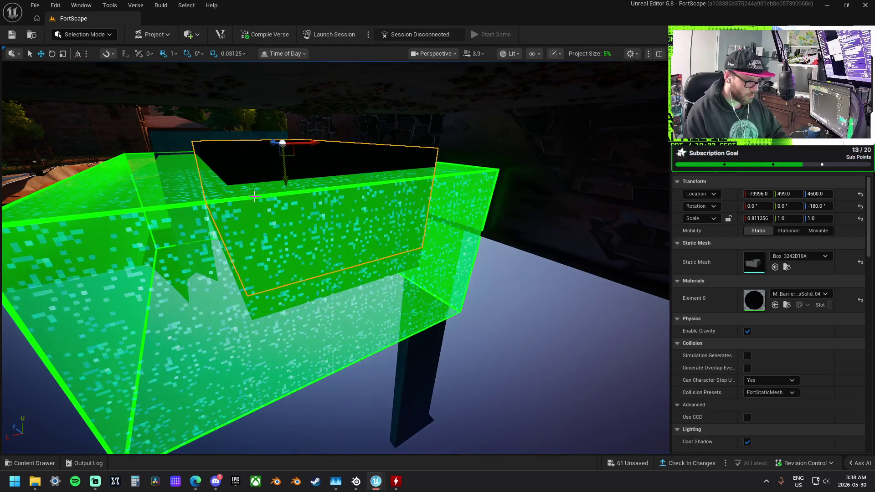
click(256, 199)
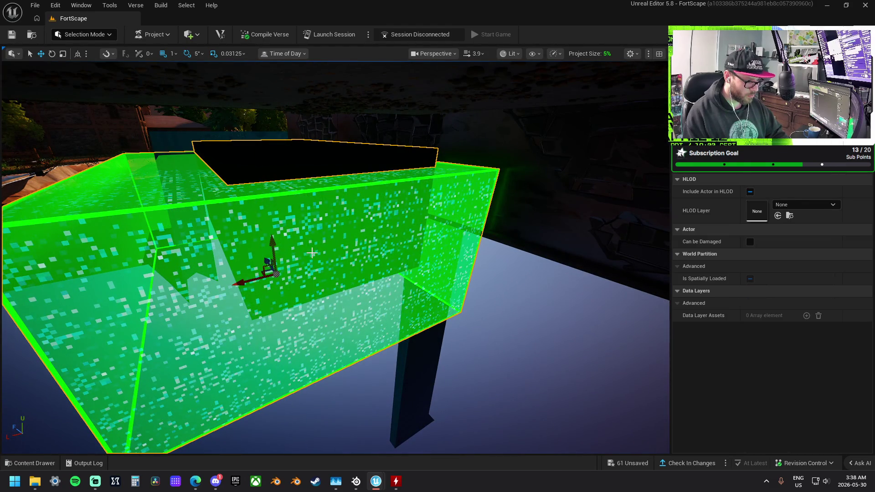
drag(360, 280, 359, 280)
Select the first two mannequin figures and view the row of display pads from several angles
click(266, 233)
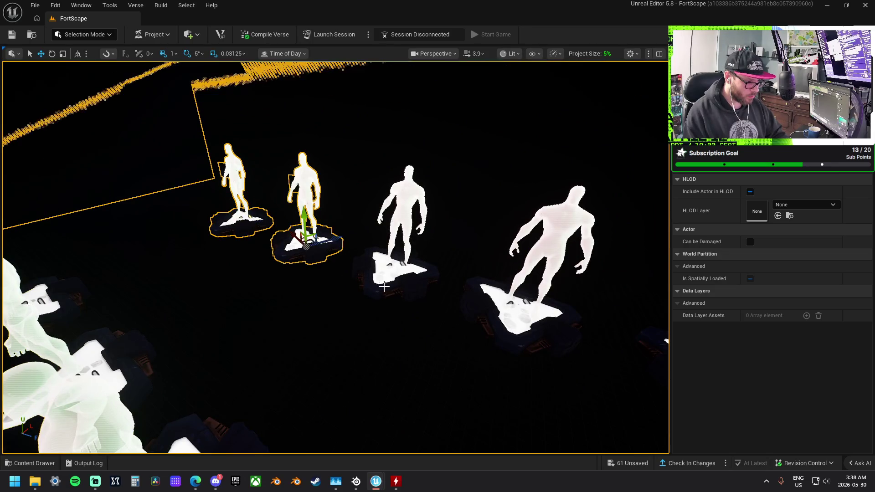
drag(419, 256, 420, 257)
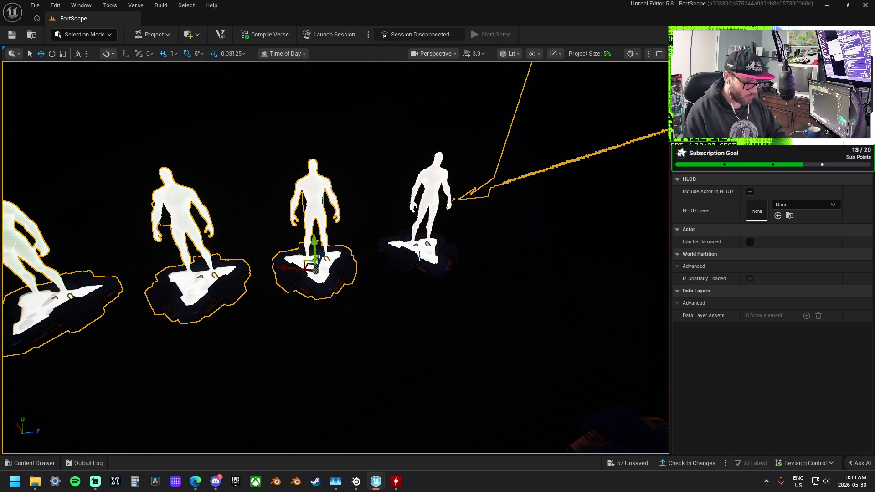
drag(311, 201, 311, 201)
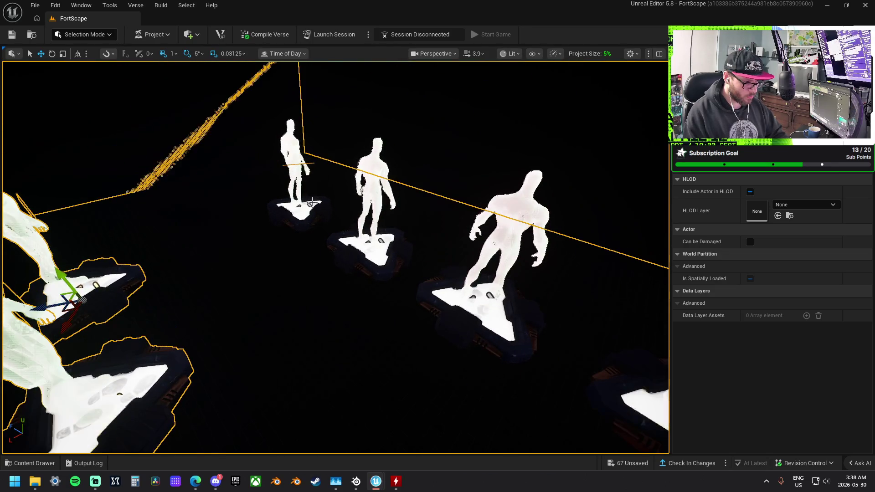
drag(478, 309, 478, 309)
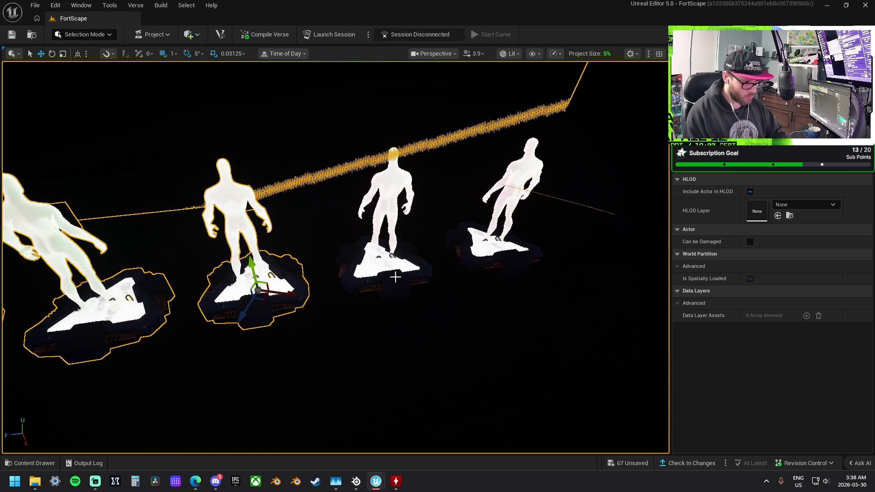
drag(490, 258, 490, 258)
drag(322, 299, 321, 299)
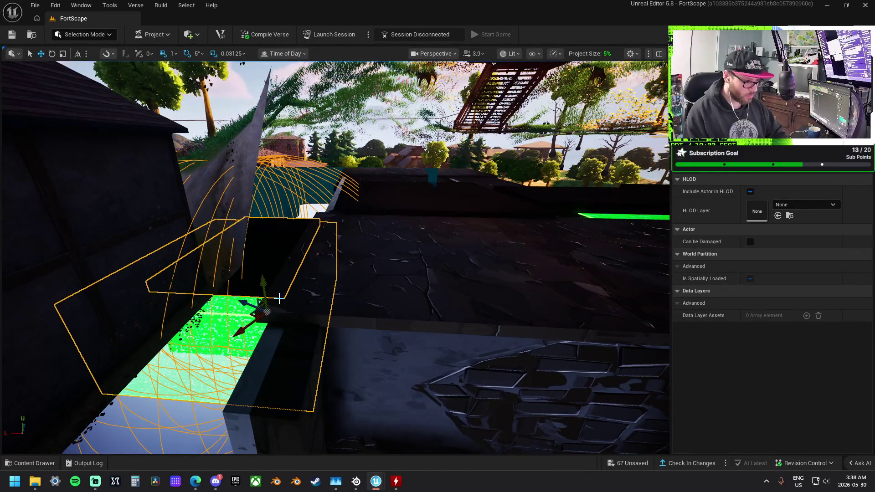
Set the gizmo to World coordinates and move the green volume up onto the rooftop ledge
click(78, 54)
mouse_move(255, 301)
mouse_down()
mouse_move(360, 187)
mouse_move(519, 149)
mouse_up()
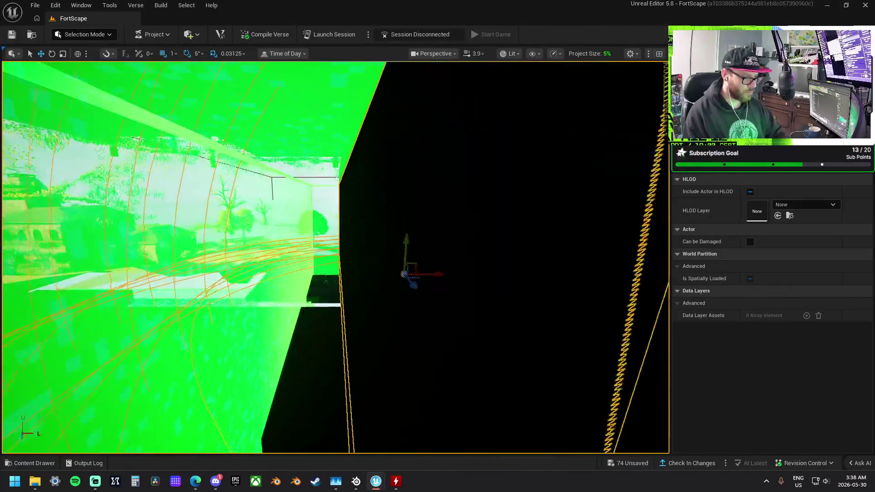
drag(447, 270, 447, 271)
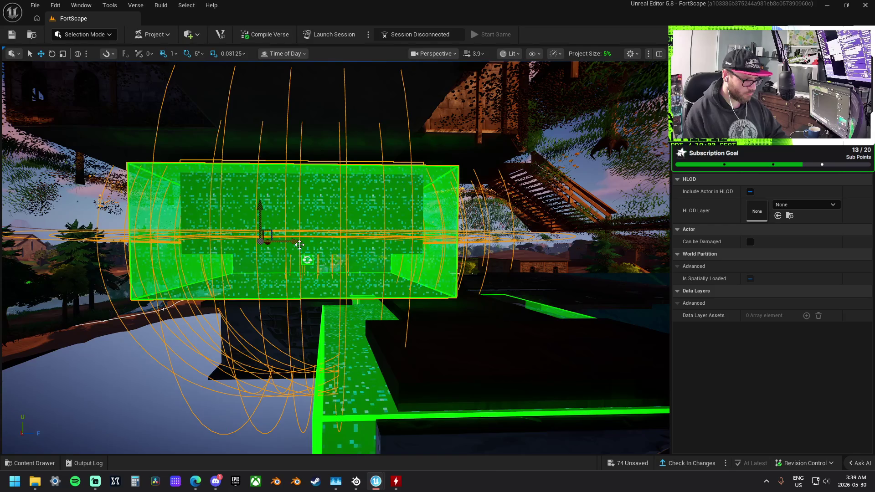
drag(266, 205, 272, 221)
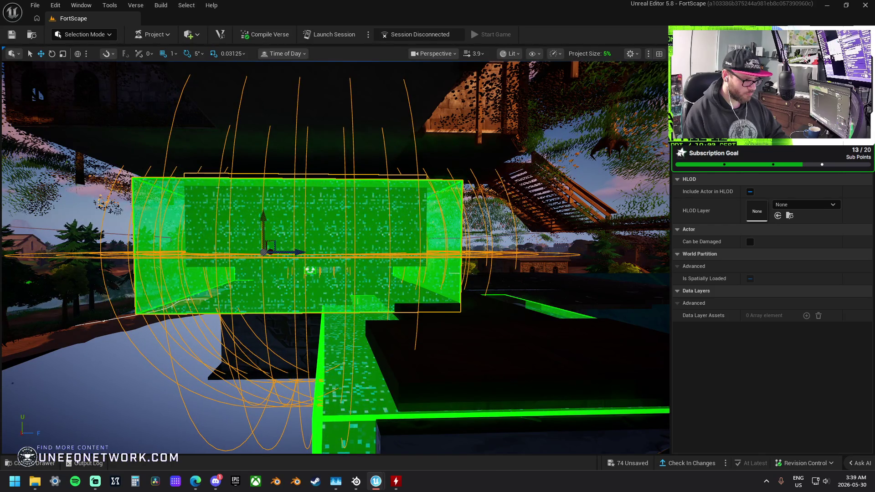
Slide the mutator zone sideways into the upper room and reduce its height and width
click(319, 193)
mouse_move(319, 193)
mouse_down()
mouse_move(329, 236)
mouse_move(297, 246)
mouse_up()
scroll(297, 246, up, 8)
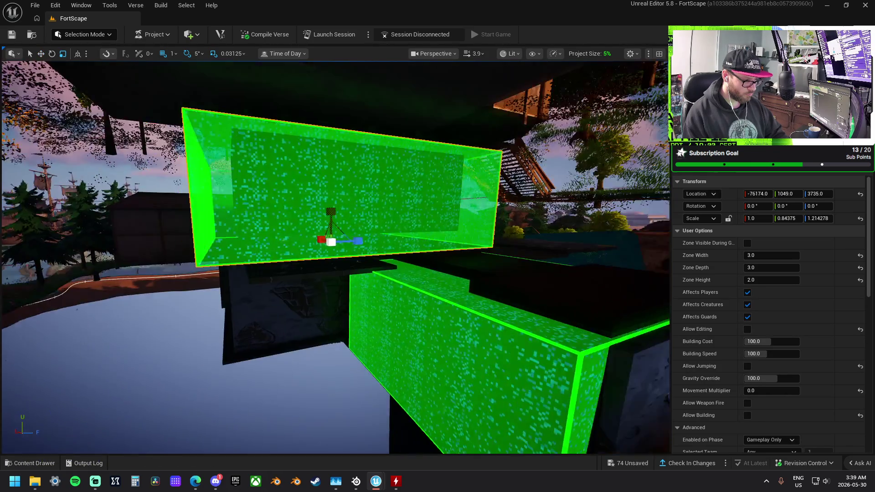
key(w)
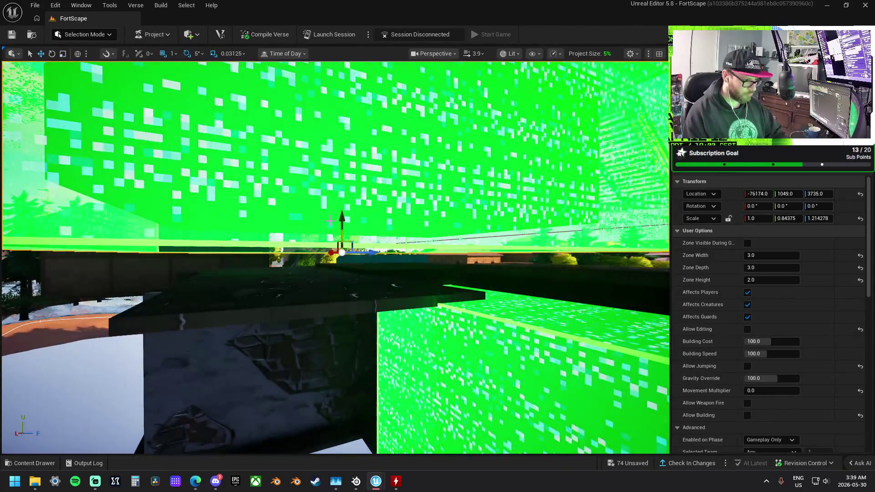
drag(343, 215, 348, 190)
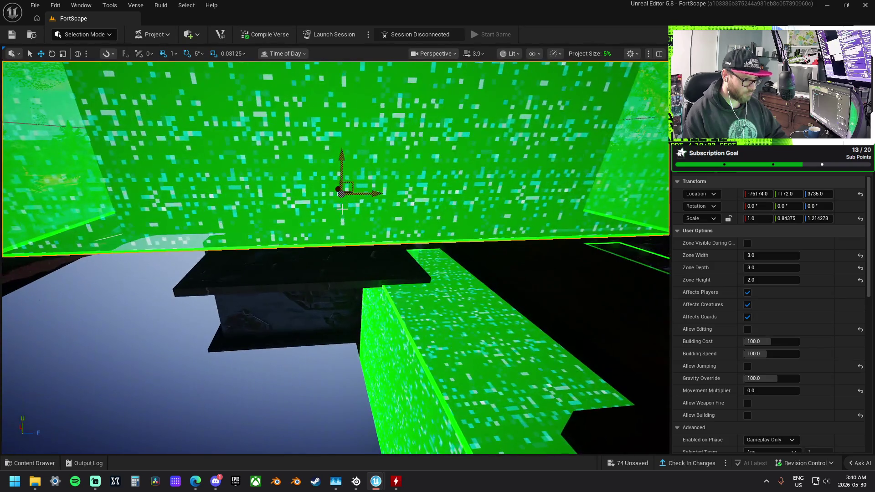
key(r)
drag(342, 162, 341, 170)
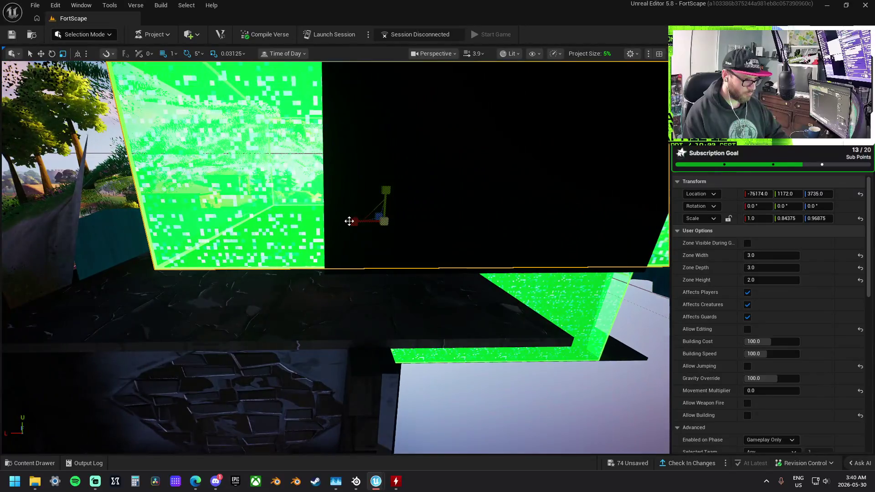
mouse_move(353, 221)
mouse_down()
mouse_move(335, 222)
mouse_move(374, 224)
mouse_up()
Fine-tune the zone to height scale 0.4375 and wall-matching depth, then frame the larger zone
key(w)
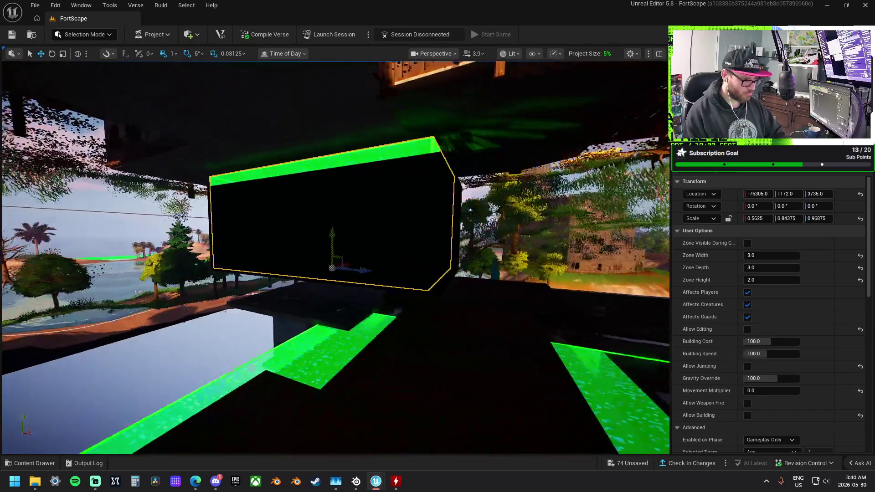
drag(332, 232, 343, 228)
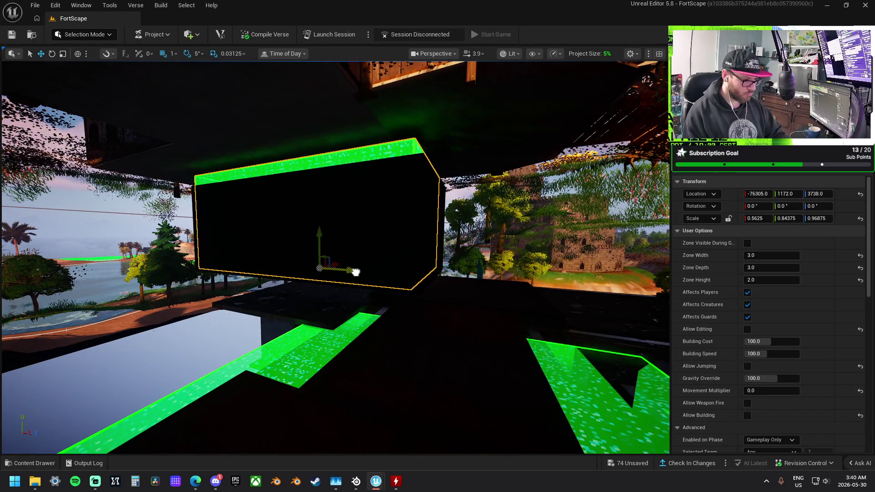
drag(355, 272, 365, 272)
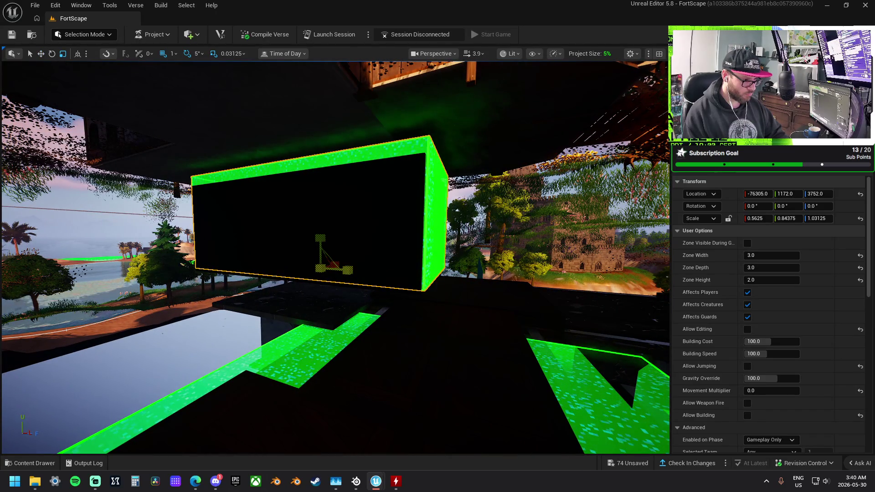
mouse_move(320, 238)
mouse_down()
mouse_move(344, 274)
mouse_move(332, 243)
mouse_move(301, 228)
mouse_move(274, 239)
mouse_up()
click(239, 279)
key(f)
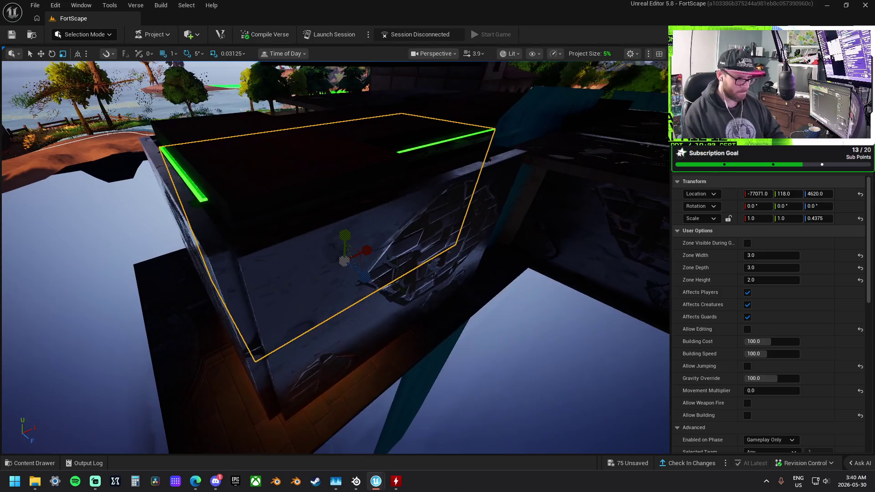
Raise the larger zone's Scale Z to about 0.84 and check its fit inside the stone room
drag(345, 235, 345, 219)
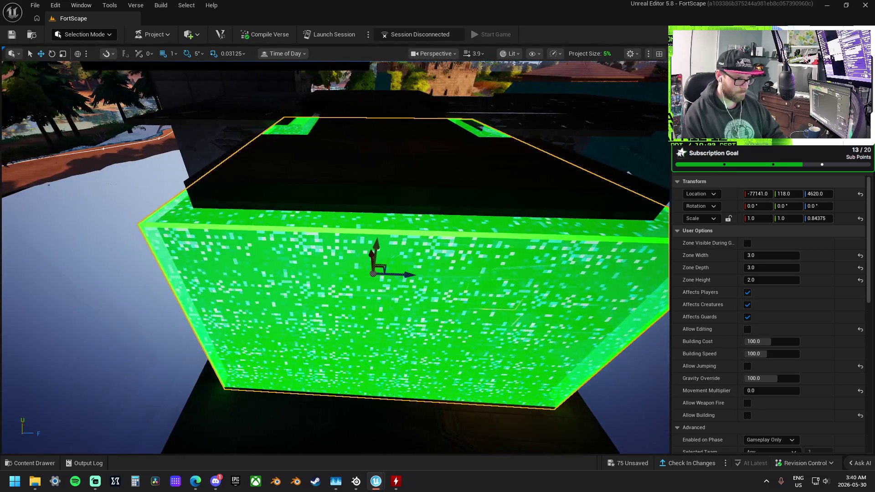
key(s)
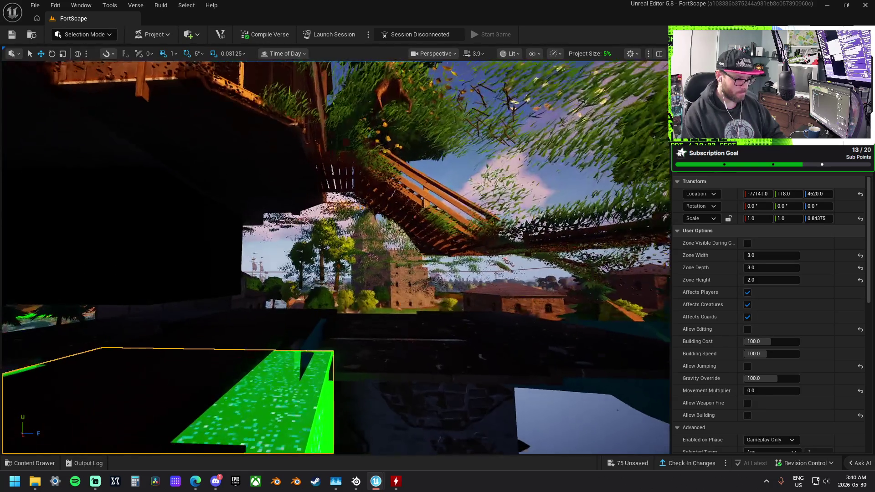
key(w)
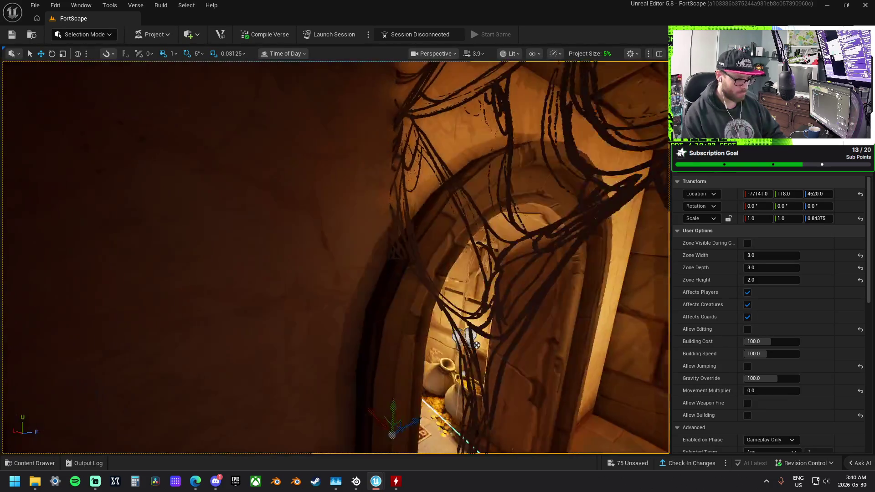
key(s)
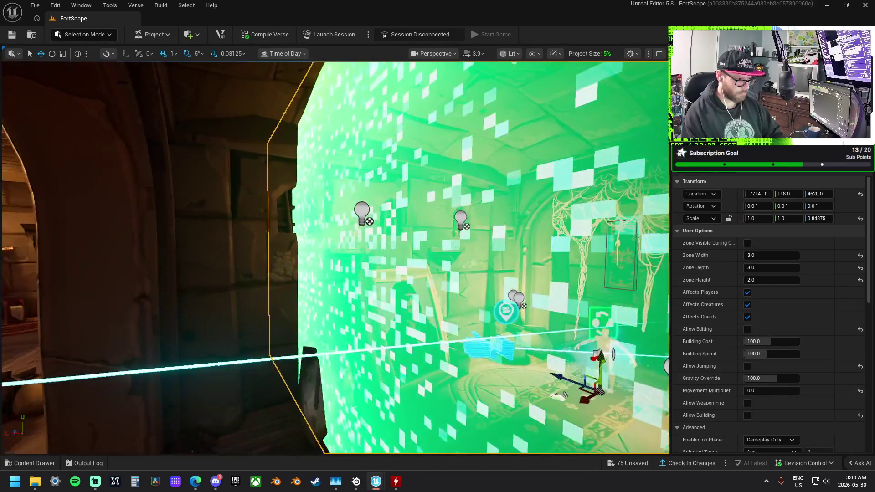
key(w)
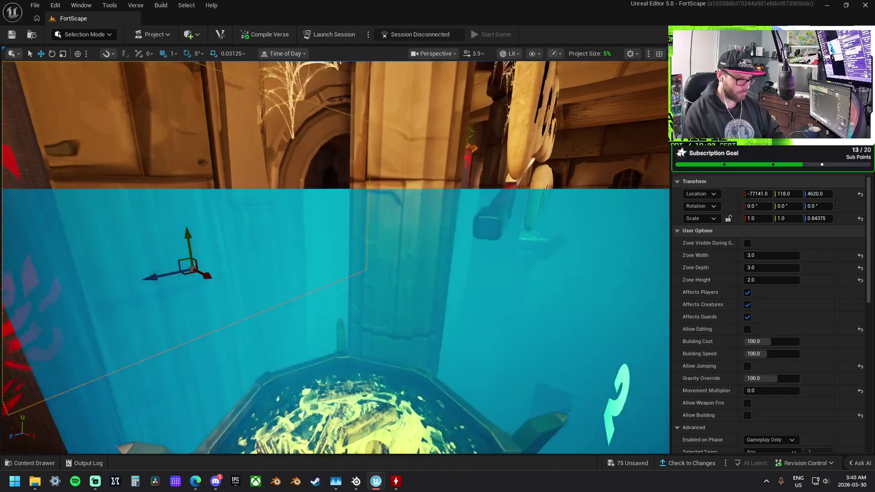
key(s)
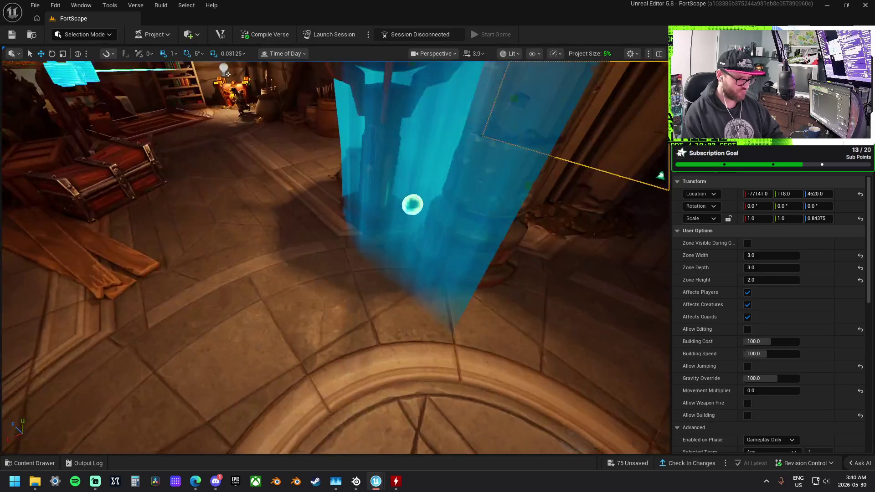
Refocus on the zone, view its top from above, and select the bench prop beside it
key(f)
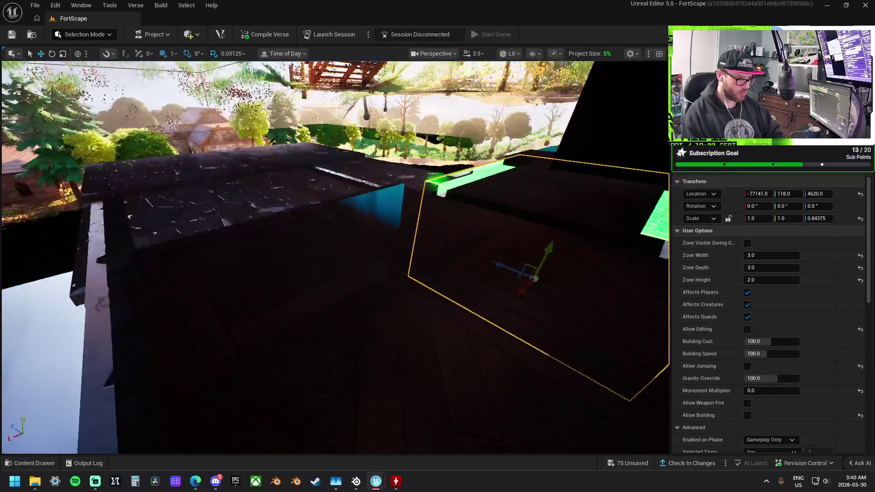
key(w)
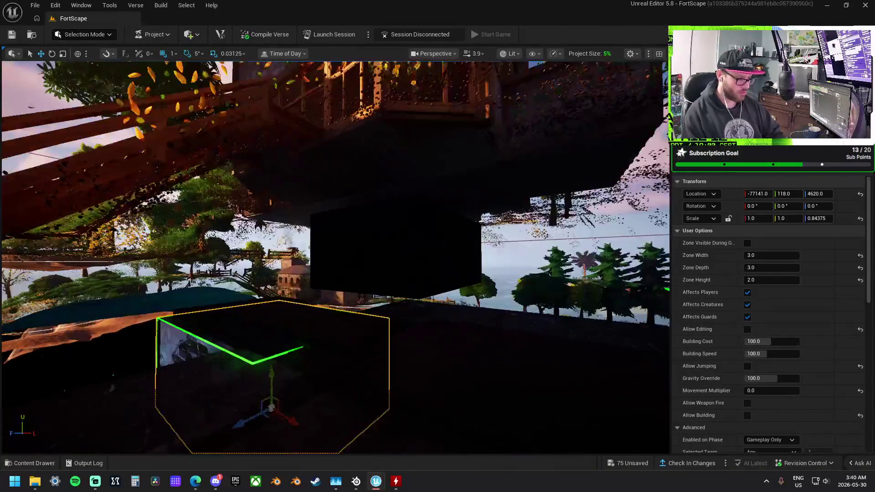
key(s)
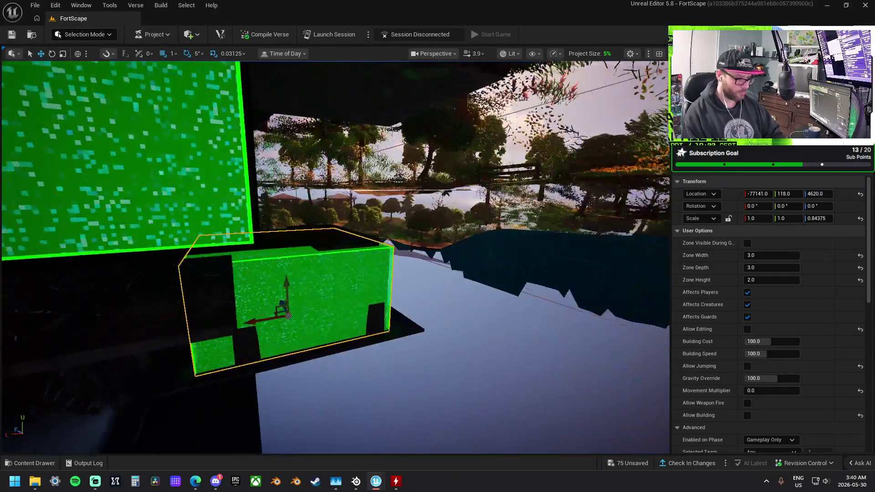
key(e)
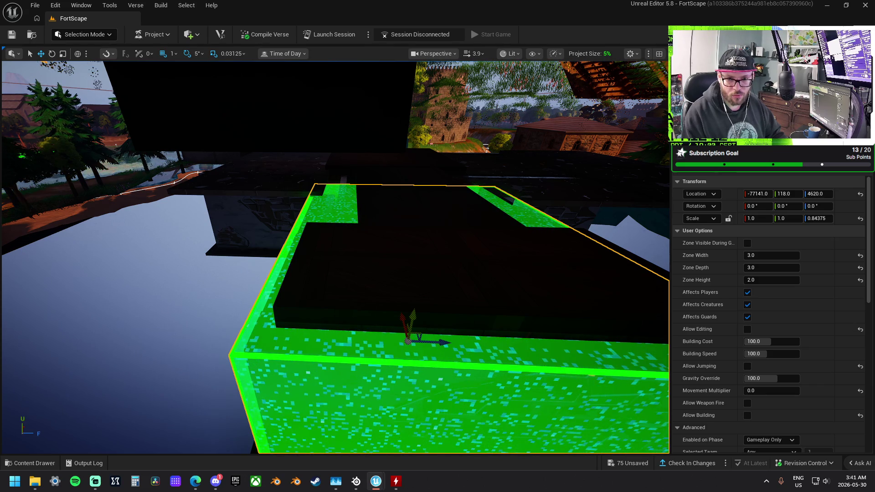
click(499, 243)
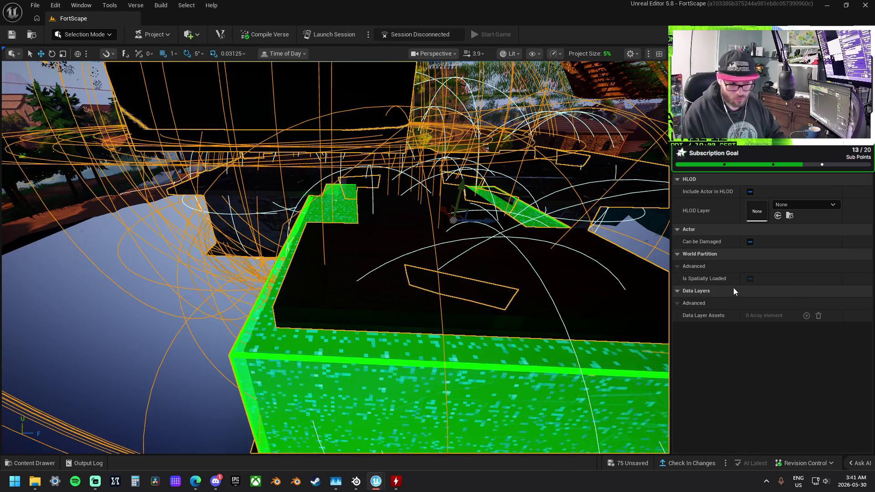
key(f)
scroll(423, 264, down, 10)
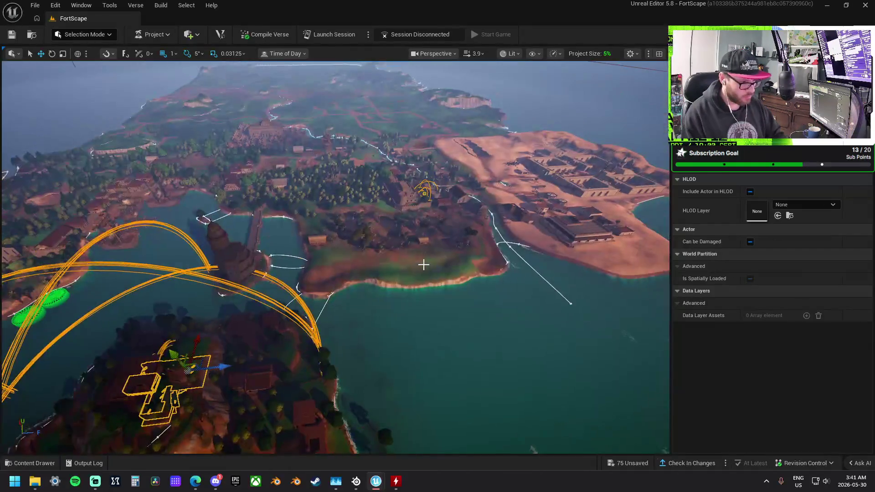
drag(335, 257, 335, 200)
key(f)
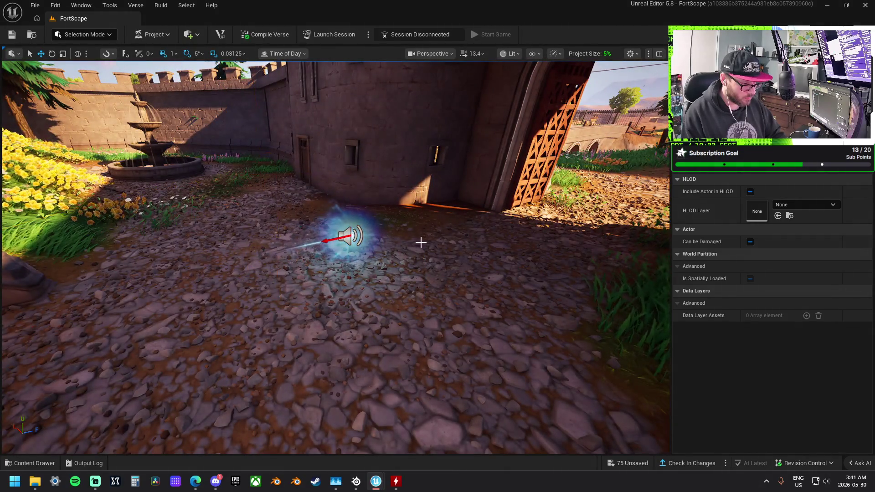
drag(420, 242, 420, 90)
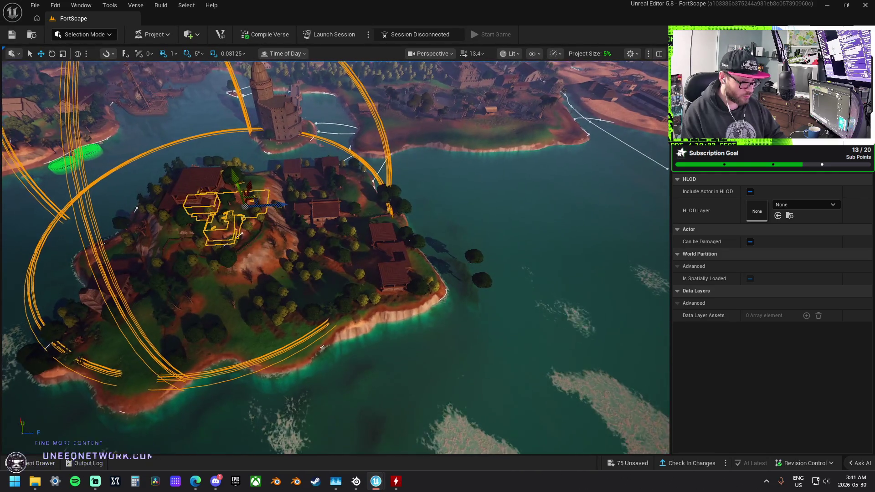
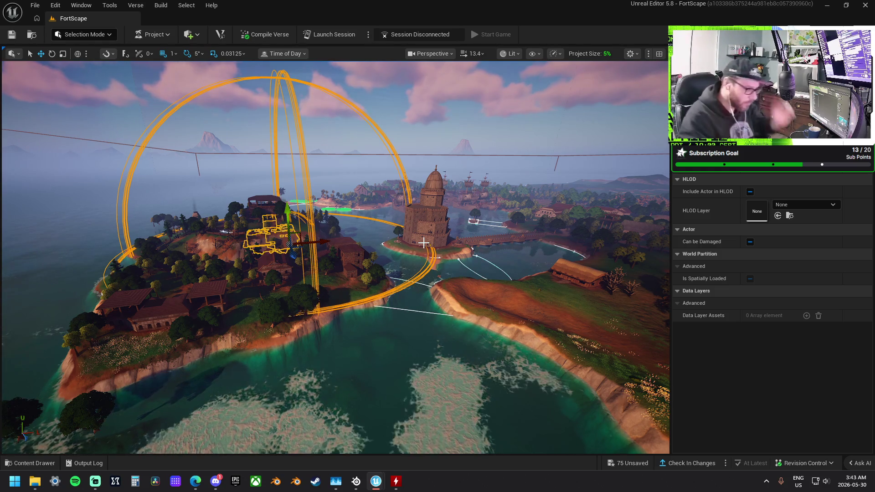
Frame the selected building group, orbit back out, and shift the selected wall piece right
key(f)
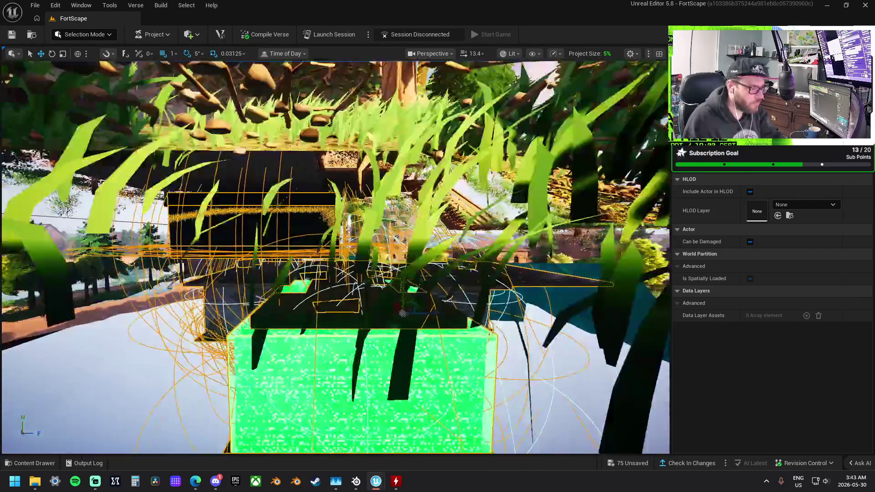
drag(309, 269, 309, 269)
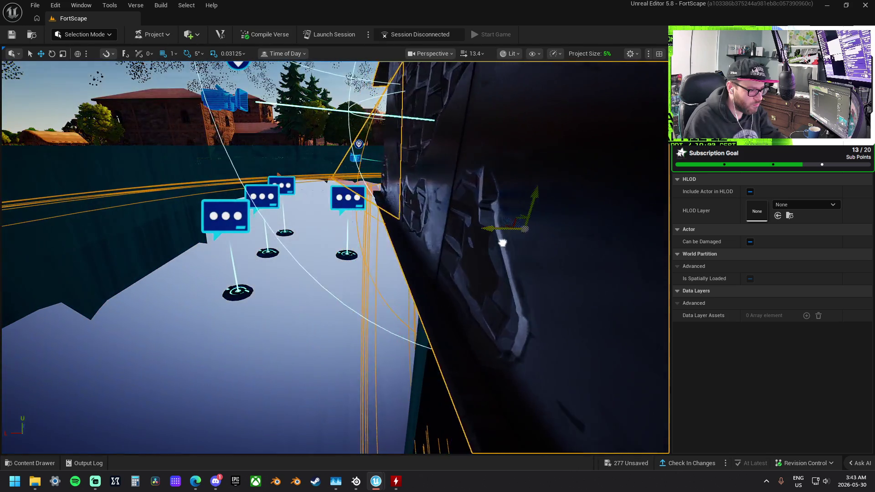
mouse_move(502, 243)
mouse_down()
mouse_move(566, 237)
mouse_move(562, 151)
mouse_move(519, 173)
mouse_move(395, 180)
mouse_move(431, 239)
mouse_up()
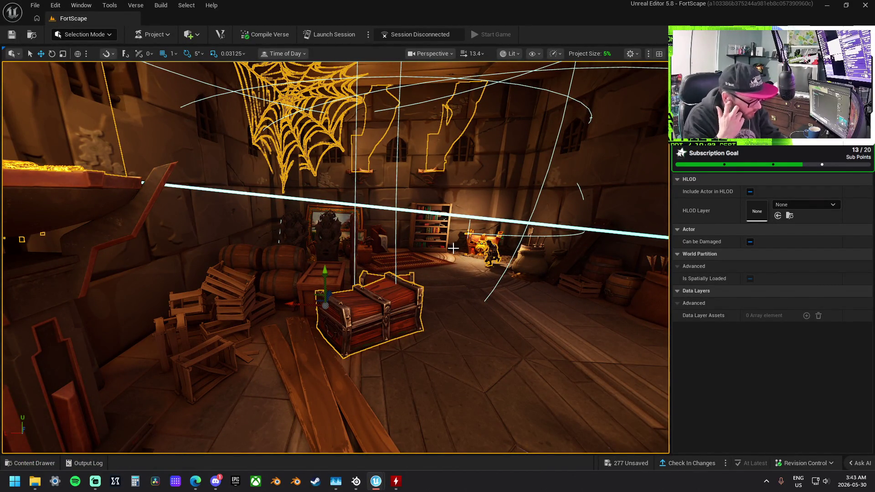
Undo the accidental wall move and the device group's move into the treasure room
key(ctrl+z)
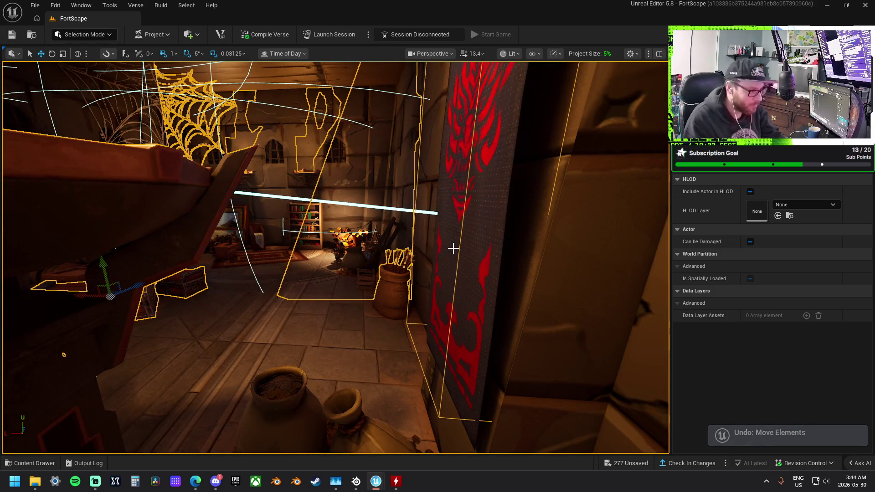
drag(400, 234, 462, 247)
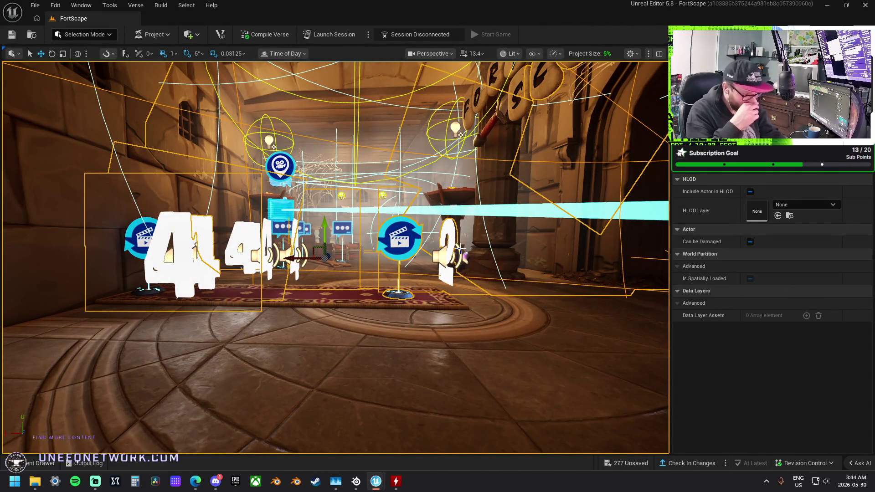
key(ctrl+z)
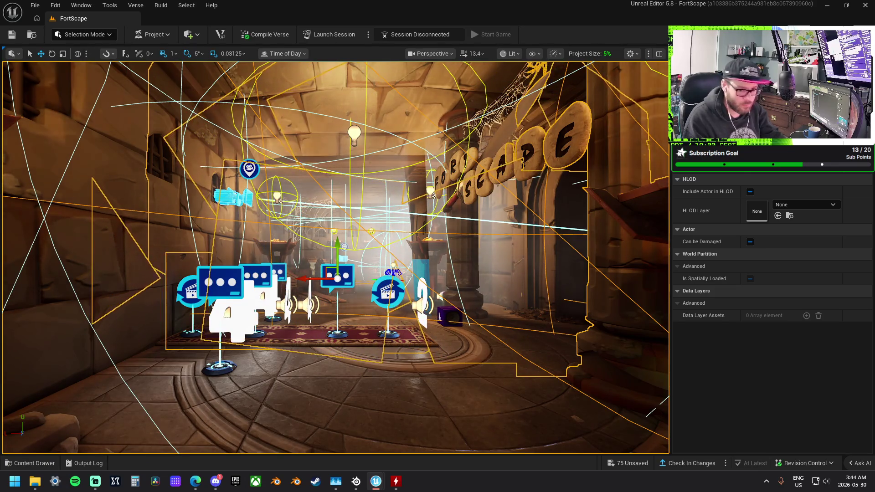
Select the chat-bubble device in the viewport
click(342, 275)
key(Escape)
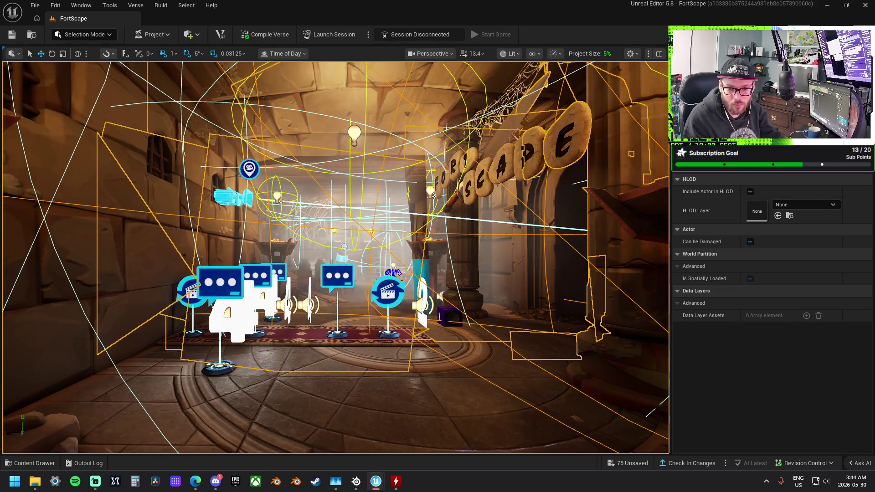
click(278, 272)
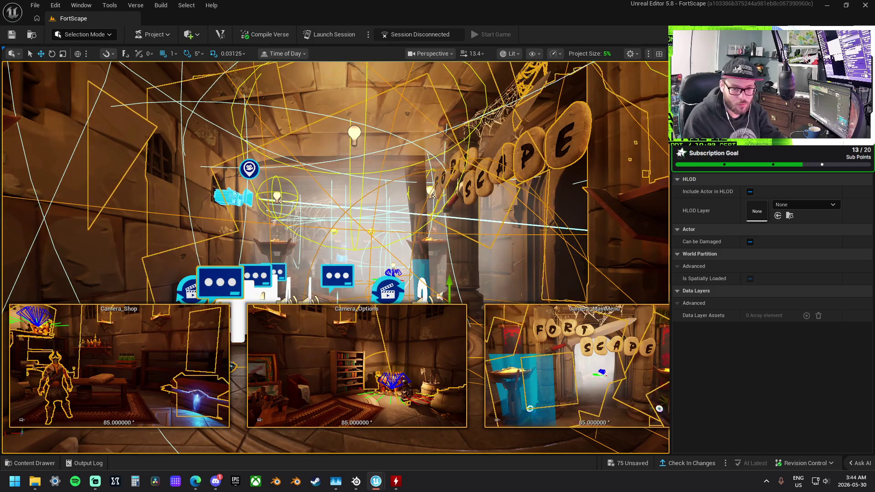
Drag the lobby device and camera group into the treasure room, fine-tuning its position
drag(411, 212, 360, 226)
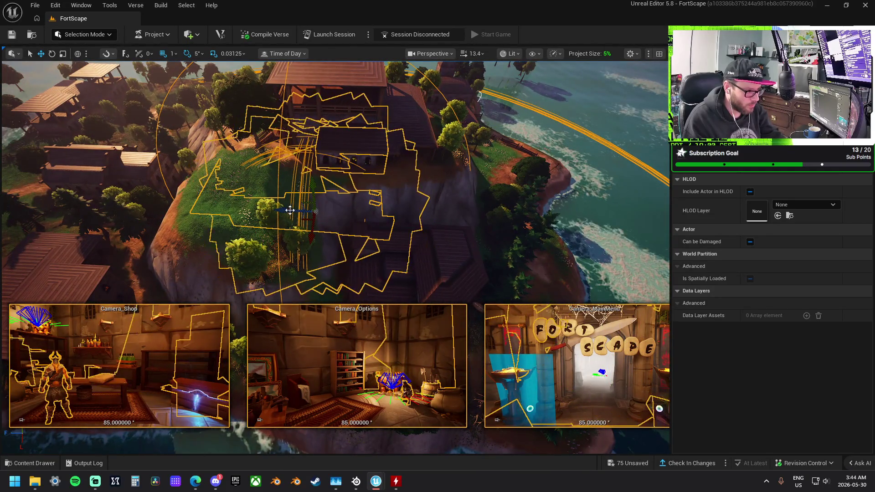
drag(283, 211, 309, 214)
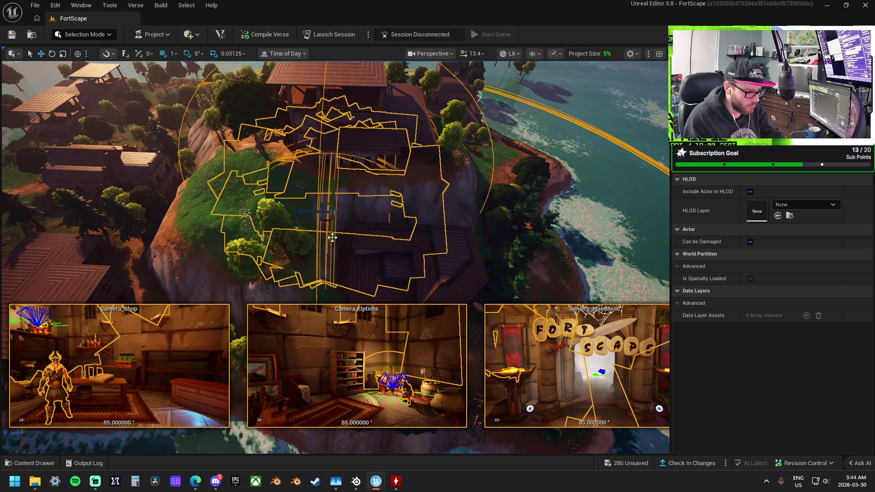
drag(334, 231, 337, 213)
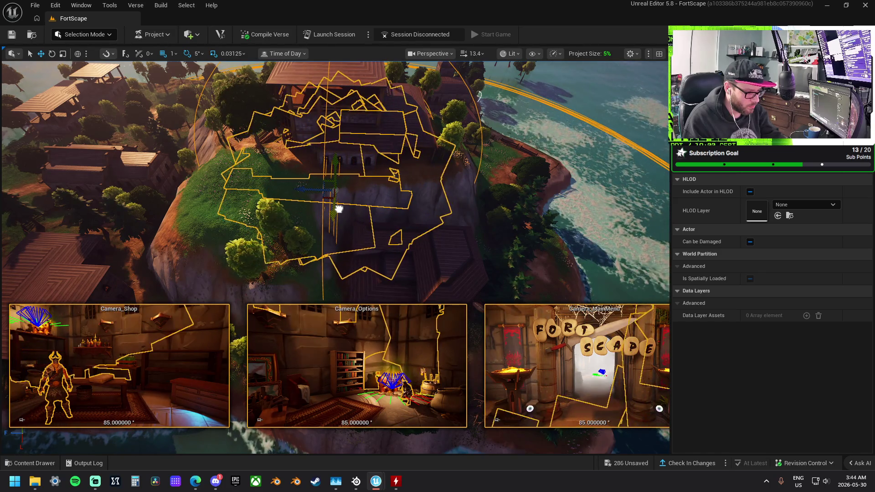
mouse_move(338, 209)
mouse_down()
mouse_move(337, 182)
mouse_move(438, 205)
mouse_move(360, 179)
mouse_move(374, 182)
mouse_move(347, 231)
mouse_move(361, 231)
mouse_move(361, 254)
mouse_move(411, 229)
mouse_up()
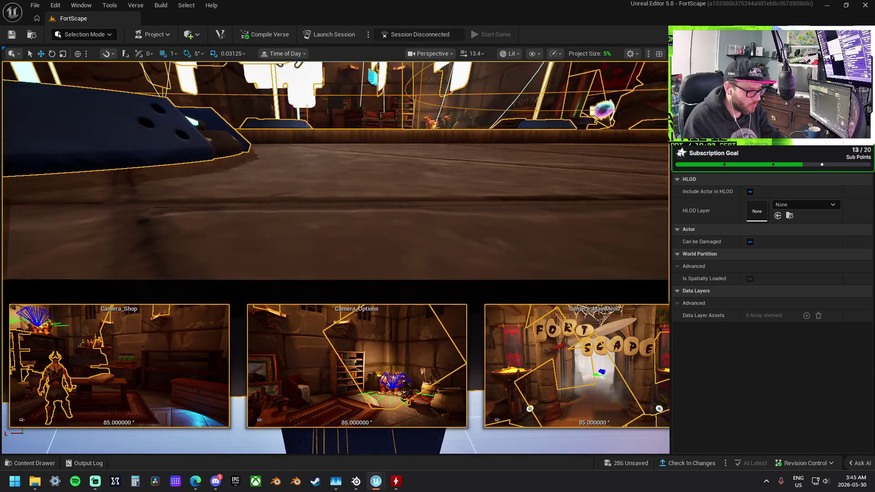
Check the group's placement from a wider view, then select a floor piece of the room
mouse_move(335, 182)
mouse_down()
mouse_move(319, 192)
mouse_move(346, 173)
mouse_move(401, 177)
mouse_move(328, 228)
mouse_up()
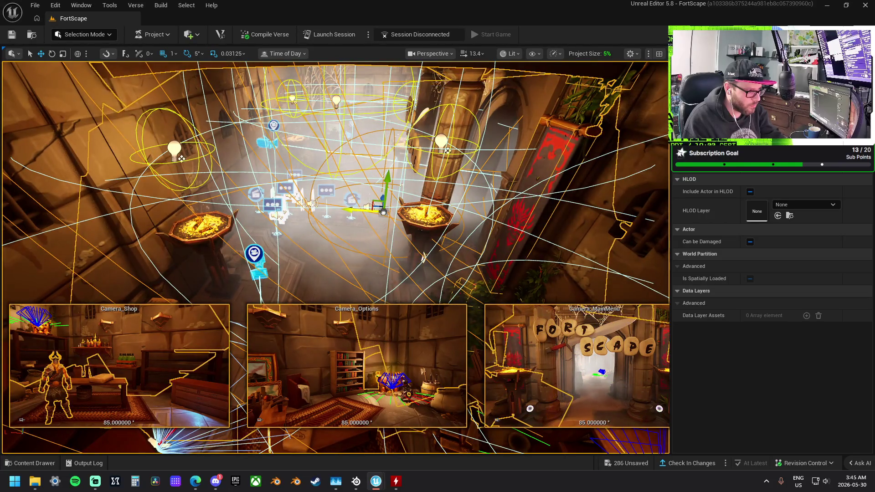
drag(328, 228, 307, 230)
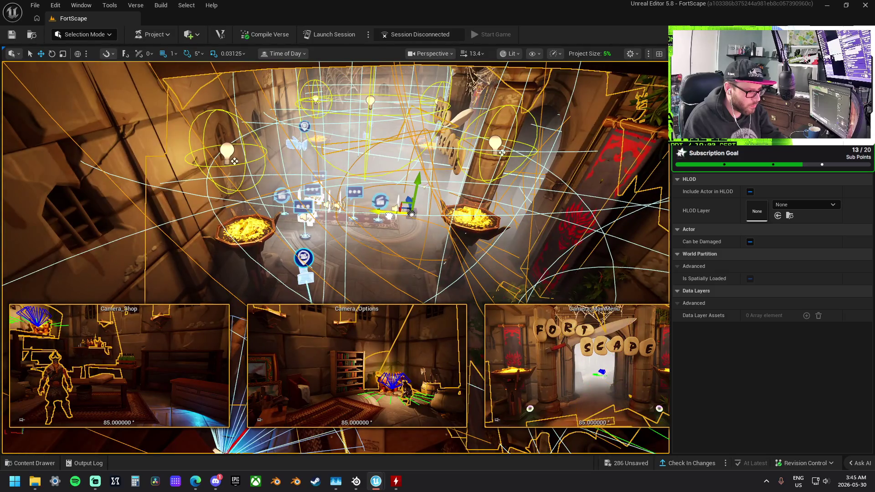
click(361, 244)
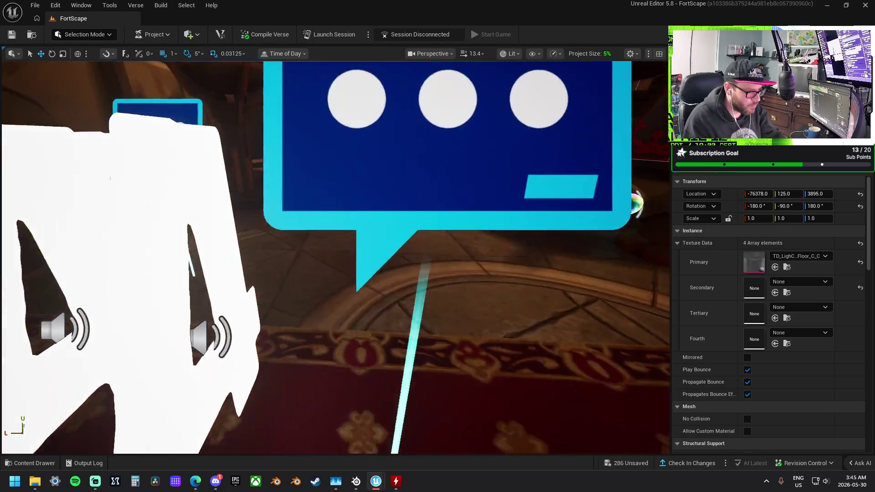
key(w)
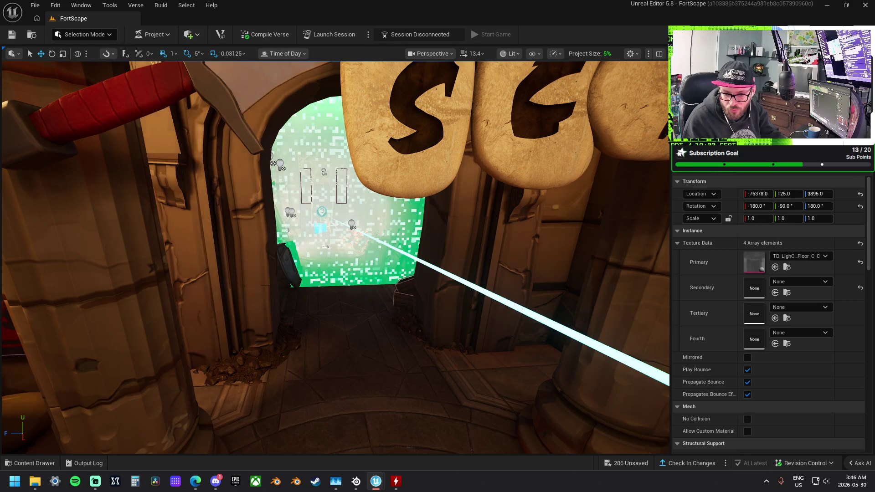
key(ctrl+a)
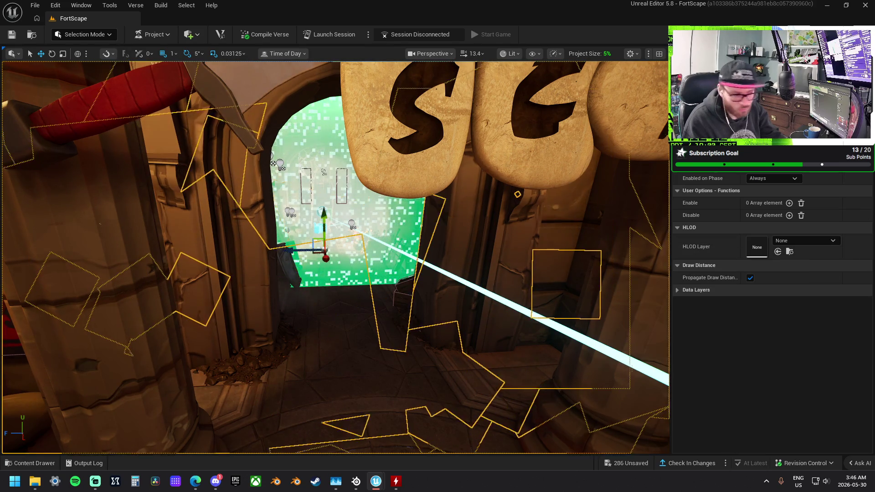
scroll(447, 251, up, 3)
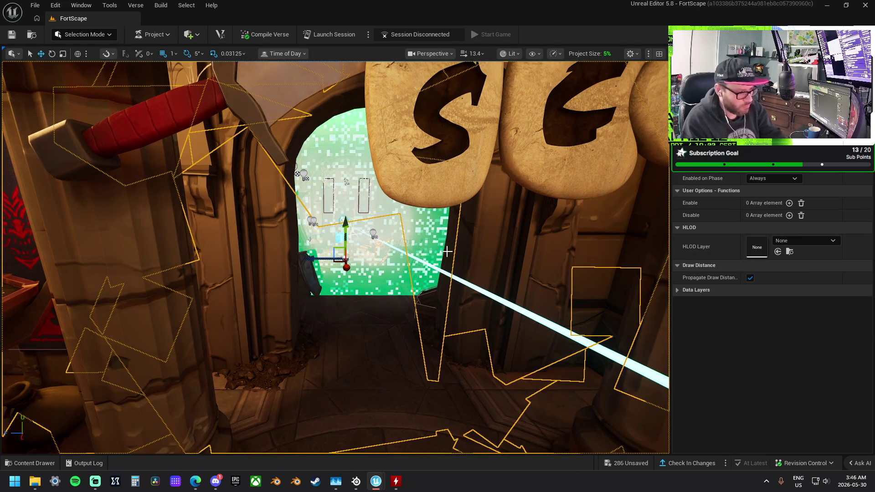
key(Escape)
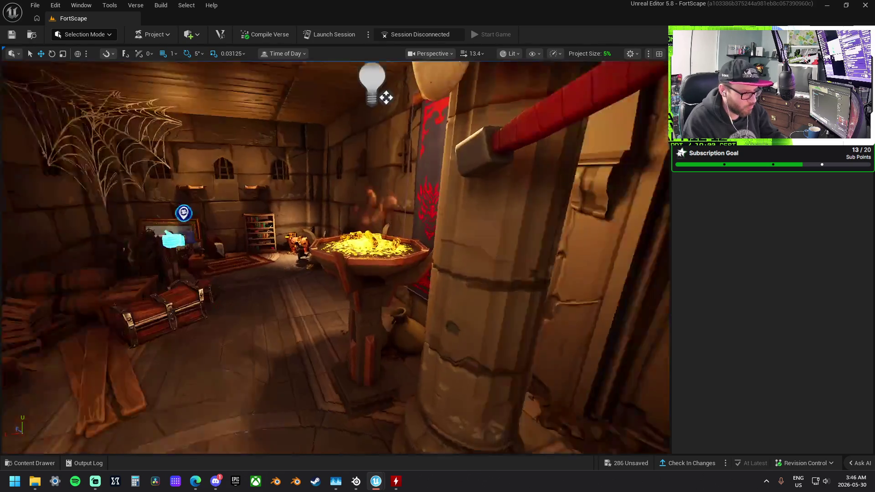